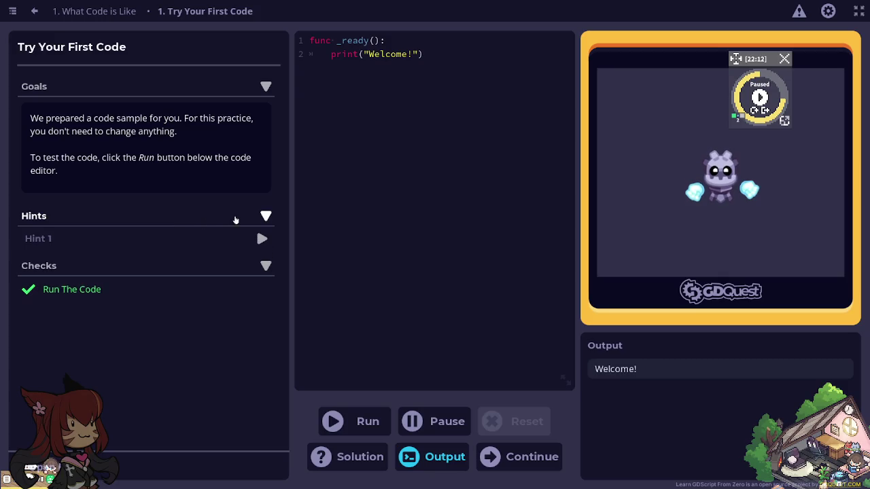
Review Hint 1 and the practice list, then complete Try Your First Code and continue to lesson 2.
{"action": "left_click", "coordinate": [250, 240]}
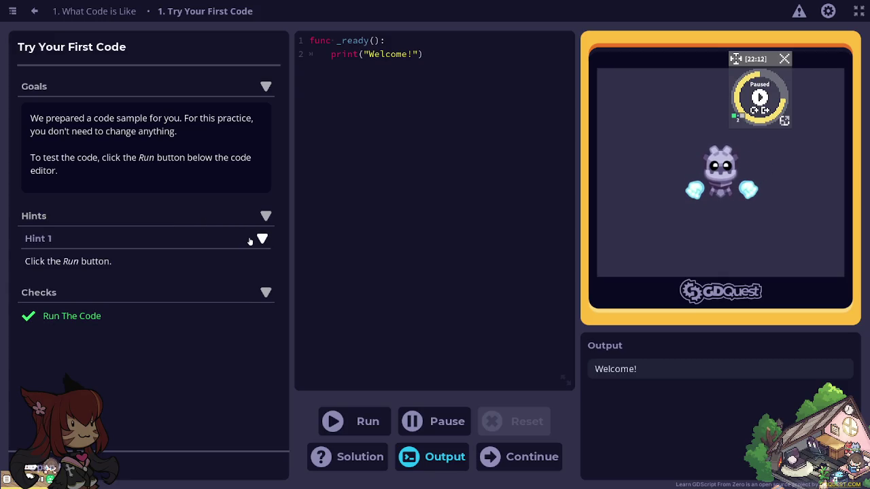
{"action": "left_click", "coordinate": [257, 215]}
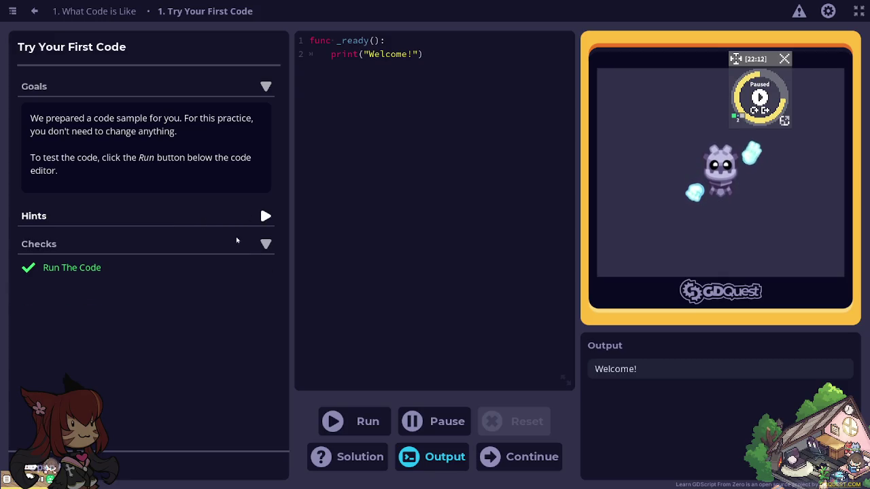
{"action": "left_click", "coordinate": [155, 468]}
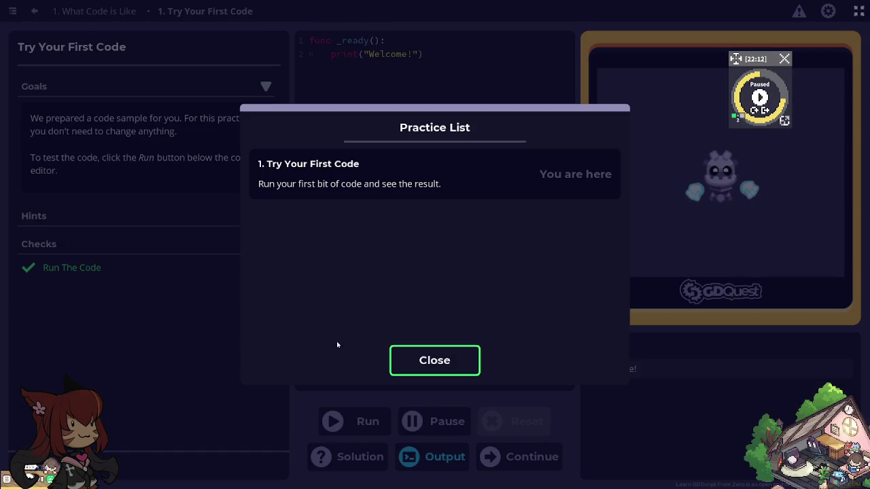
{"action": "left_click", "coordinate": [452, 363]}
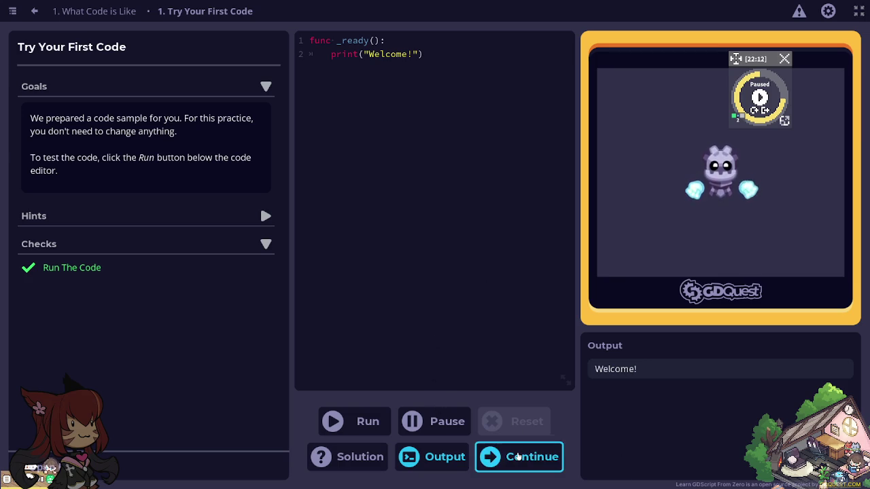
{"action": "left_click", "coordinate": [517, 457]}
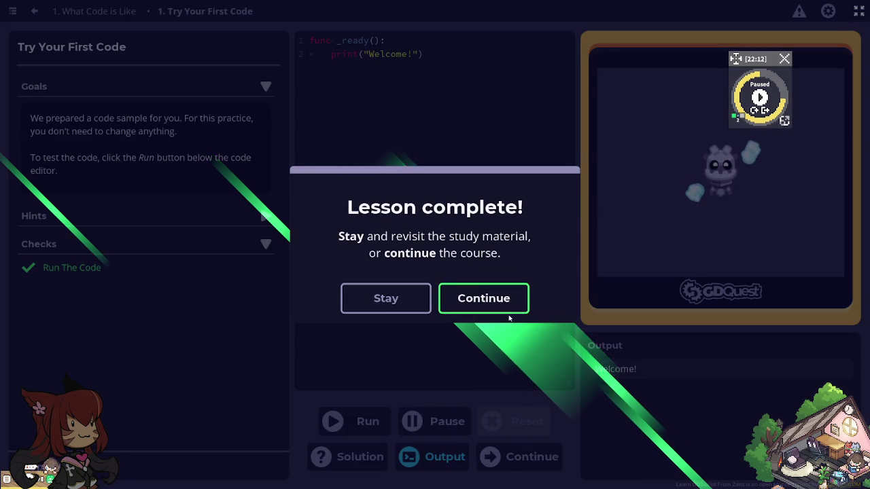
{"action": "left_click", "coordinate": [507, 291]}
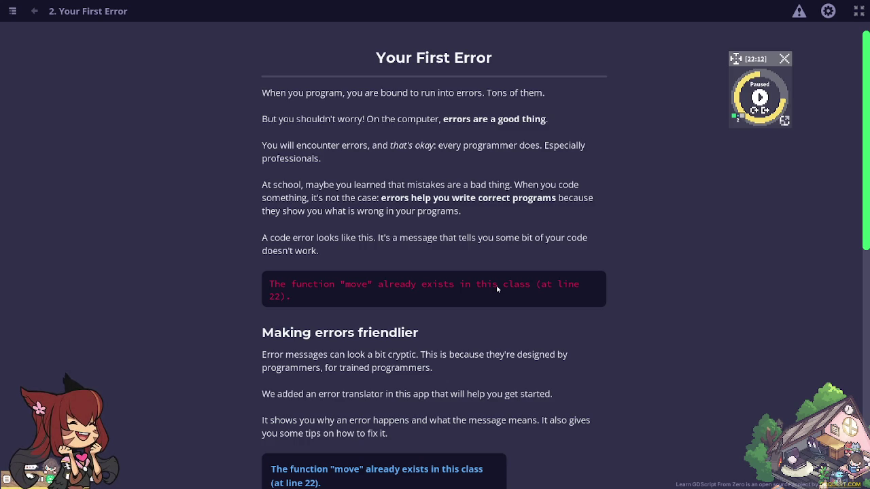
Scroll to the error translator box and expand its How to fix this advice.
{"action": "scroll", "coordinate": [496, 288], "scroll_direction": "down", "scroll_amount": 3}
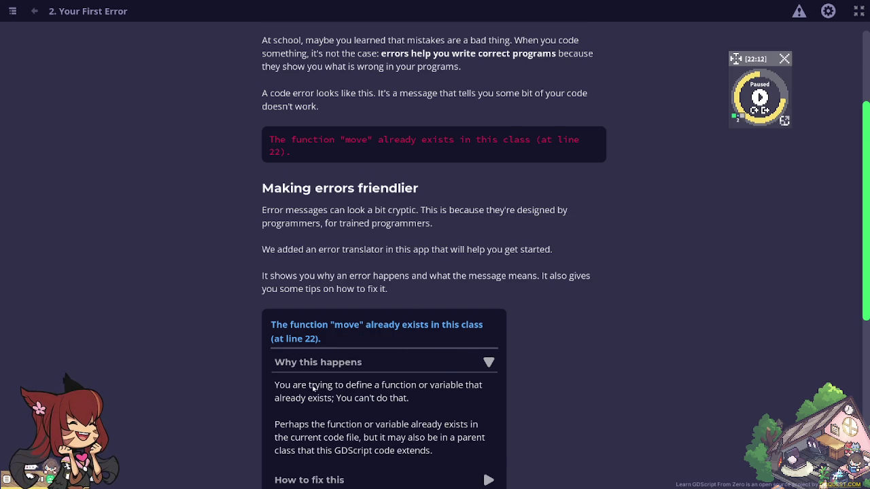
{"action": "scroll", "coordinate": [445, 330], "scroll_direction": "down", "scroll_amount": 2}
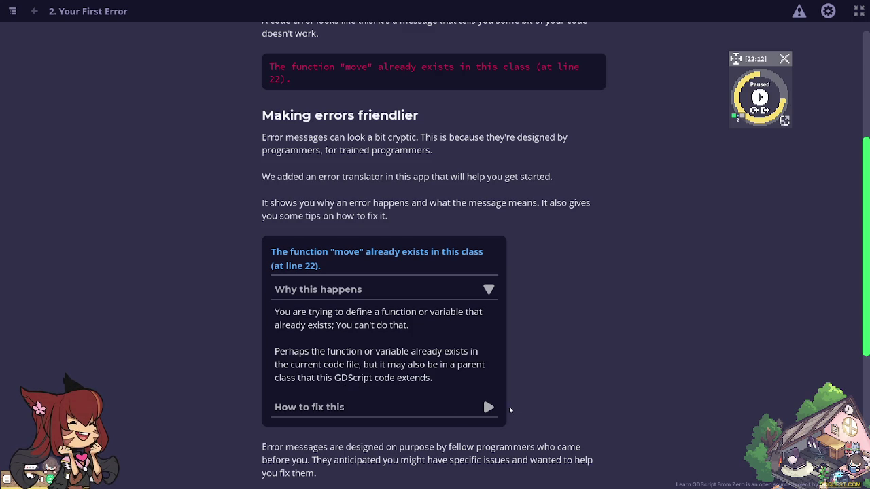
{"action": "left_click", "coordinate": [489, 408]}
{"action": "scroll", "coordinate": [407, 367], "scroll_direction": "down", "scroll_amount": 2}
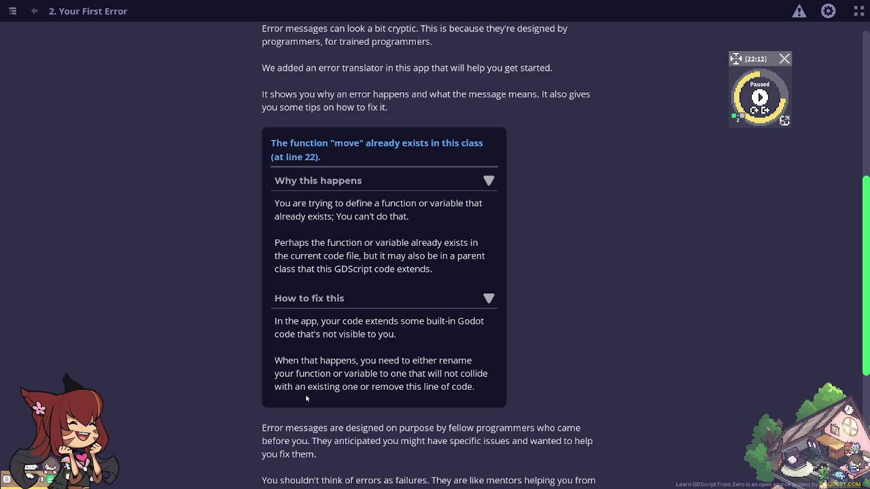
Scroll past the closing paragraphs to the quiz on whether error messages are good or bad.
{"action": "scroll", "coordinate": [305, 394], "scroll_direction": "down", "scroll_amount": 3}
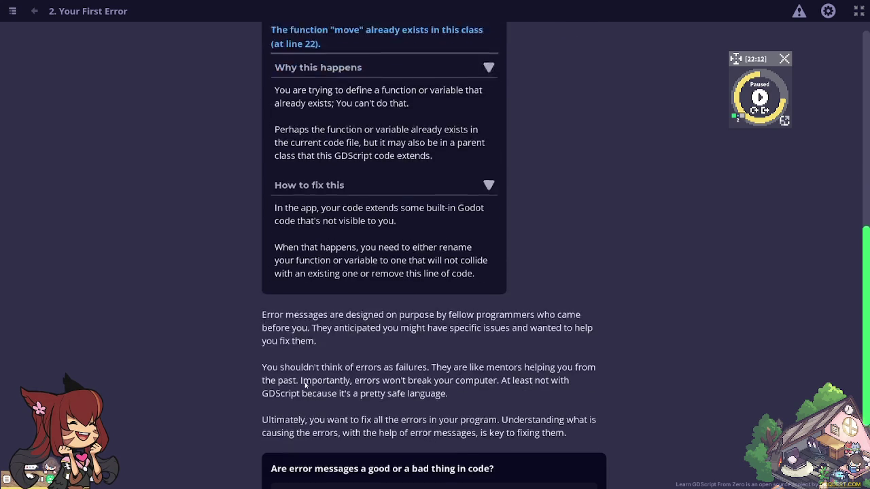
{"action": "scroll", "coordinate": [305, 384], "scroll_direction": "down", "scroll_amount": 2}
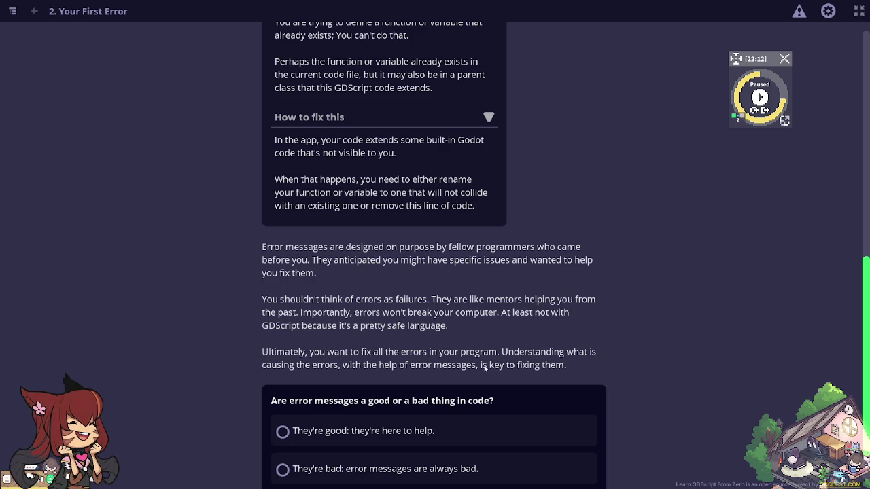
{"action": "scroll", "coordinate": [501, 368], "scroll_direction": "down", "scroll_amount": 1}
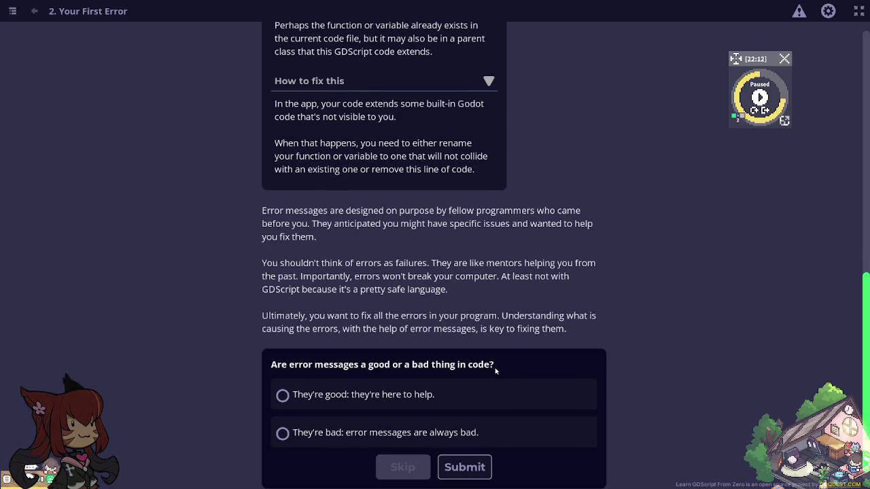
Submit the answer 'They're good: they're here to help.' and start the Fix Your First Error practice.
{"action": "left_click", "coordinate": [354, 396]}
{"action": "scroll", "coordinate": [434, 401], "scroll_direction": "down", "scroll_amount": 1}
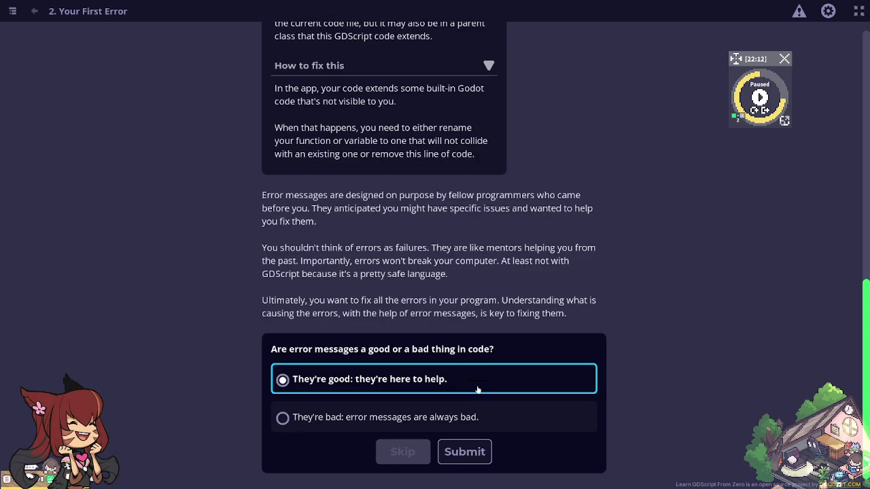
{"action": "left_click", "coordinate": [464, 450]}
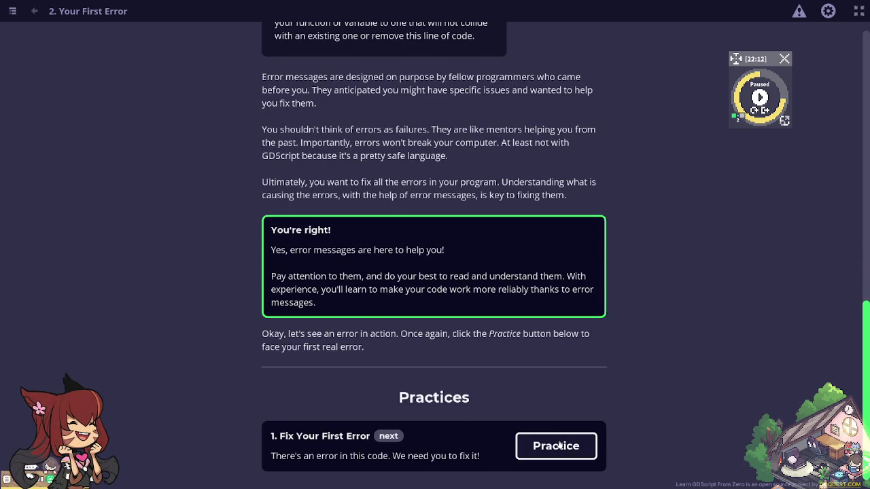
{"action": "left_click", "coordinate": [557, 447]}
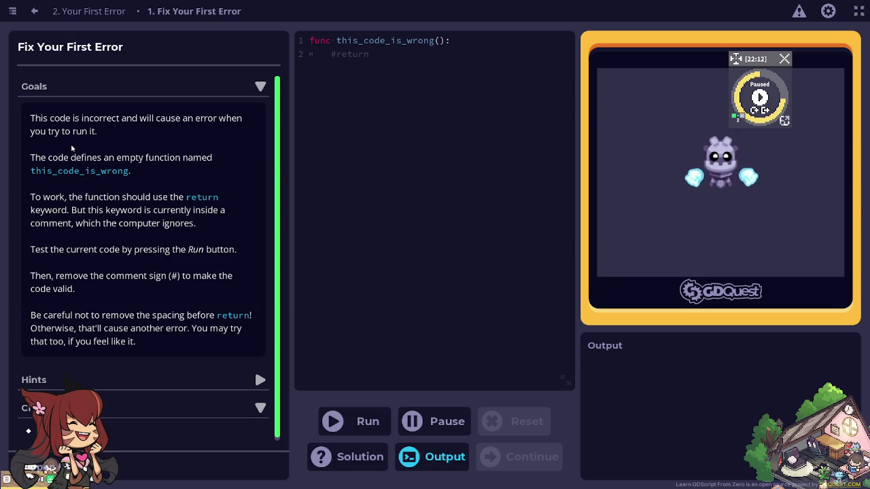
Remove the # before return on line 2 so Fix Your First Error passes, then move on.
{"action": "left_click", "coordinate": [353, 421]}
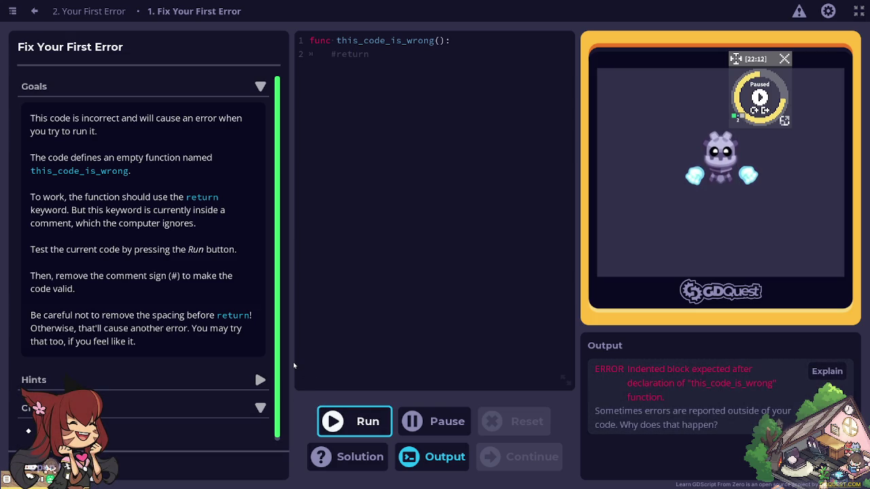
{"action": "left_click", "coordinate": [333, 79]}
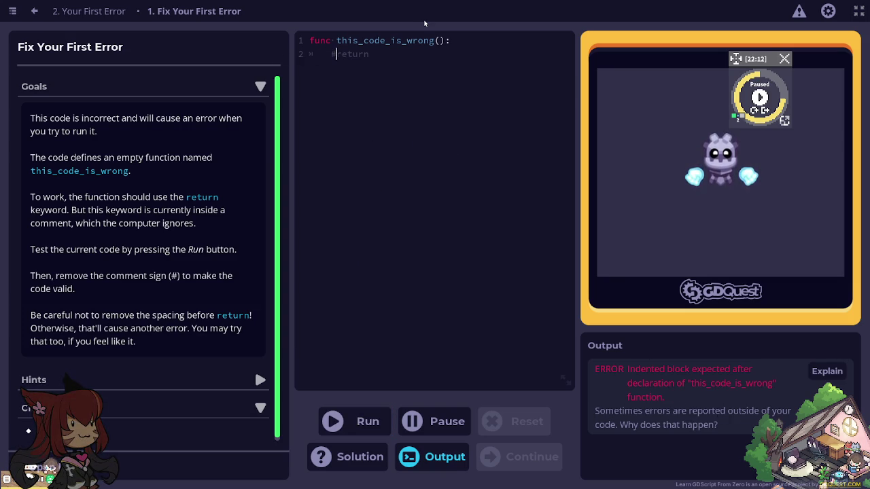
{"action": "key", "text": "BackSpace"}
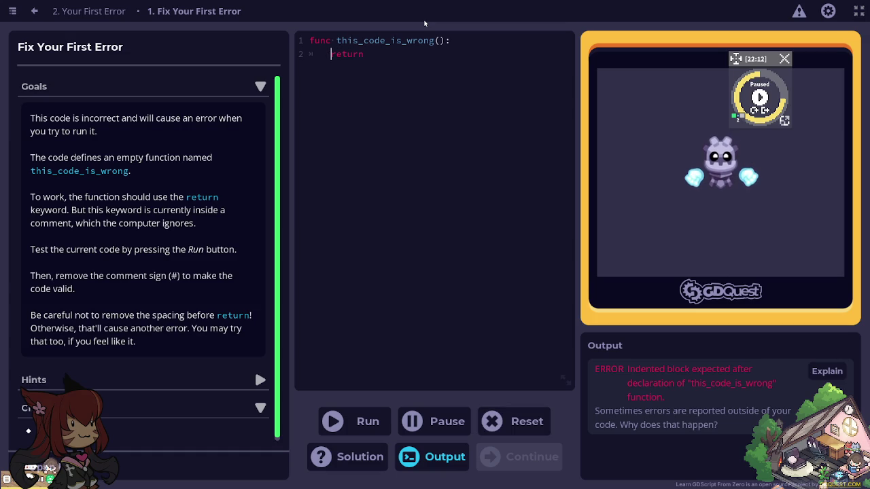
{"action": "left_click", "coordinate": [374, 422]}
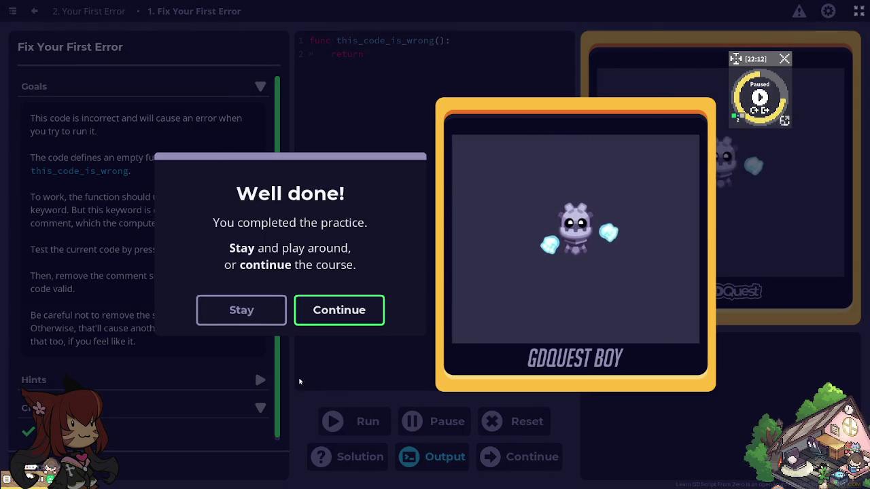
{"action": "left_click", "coordinate": [241, 312]}
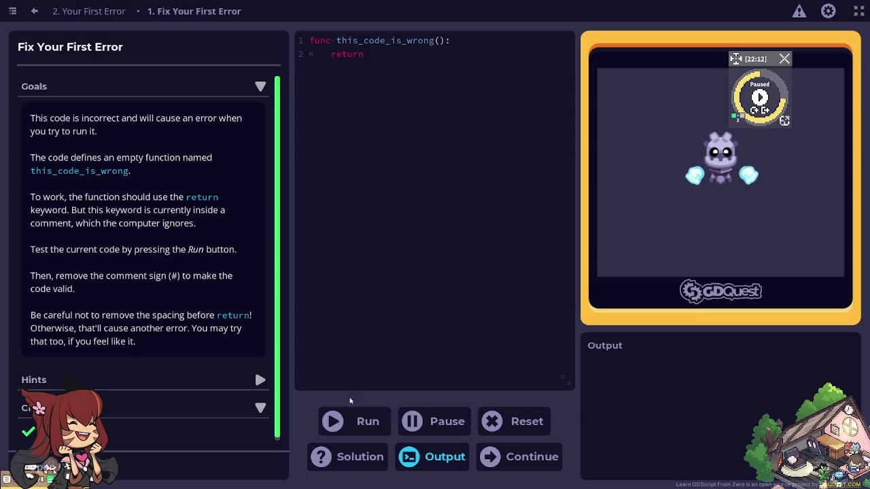
{"action": "left_click", "coordinate": [509, 457]}
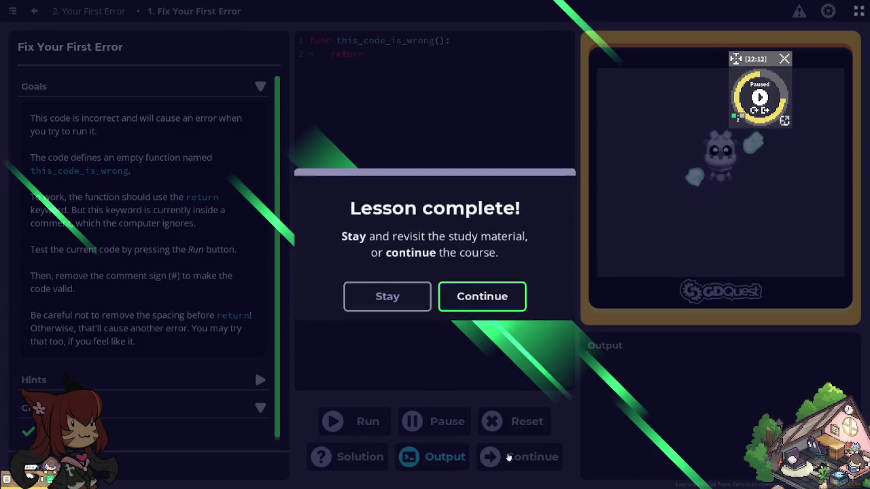
Continue to lesson 3, We Stand on the Shoulders of Giants.
{"action": "left_click", "coordinate": [509, 302]}
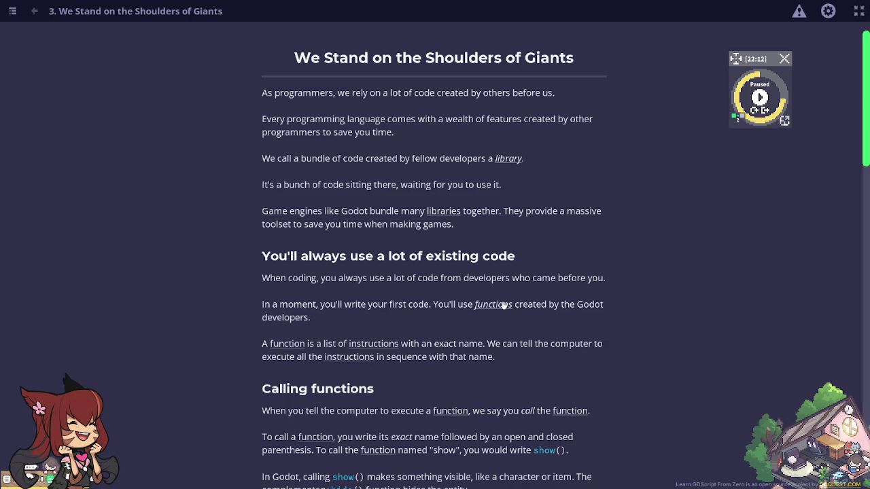
Scroll down to the Calling functions example that calls hide() inside func run().
{"action": "scroll", "coordinate": [330, 360], "scroll_direction": "down", "scroll_amount": 1}
{"action": "scroll", "coordinate": [330, 360], "scroll_direction": "down", "scroll_amount": 1}
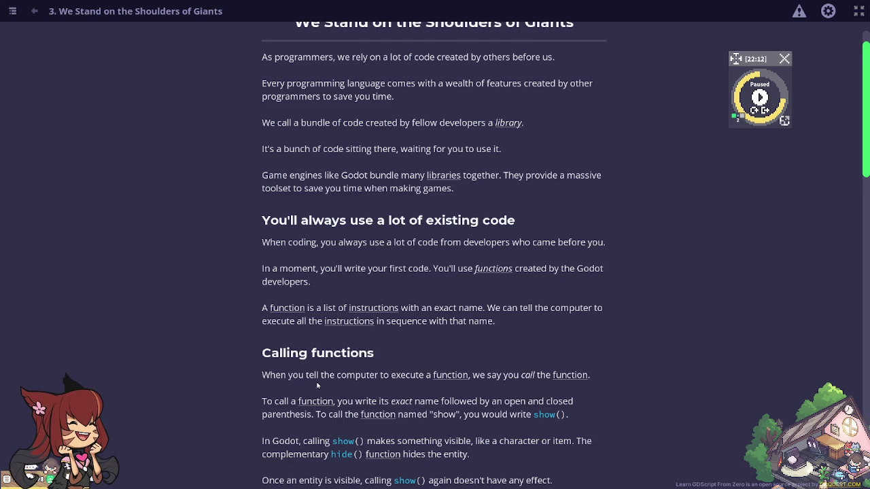
{"action": "scroll", "coordinate": [317, 385], "scroll_direction": "down", "scroll_amount": 1}
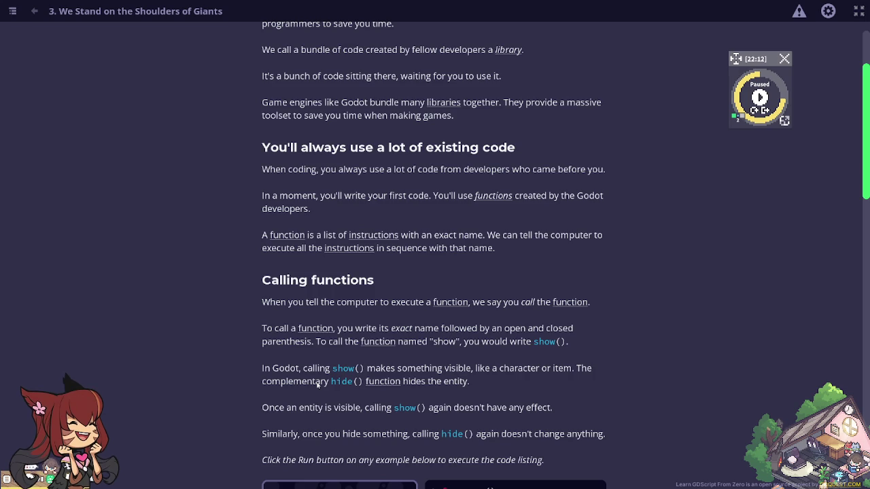
{"action": "scroll", "coordinate": [318, 385], "scroll_direction": "down", "scroll_amount": 3}
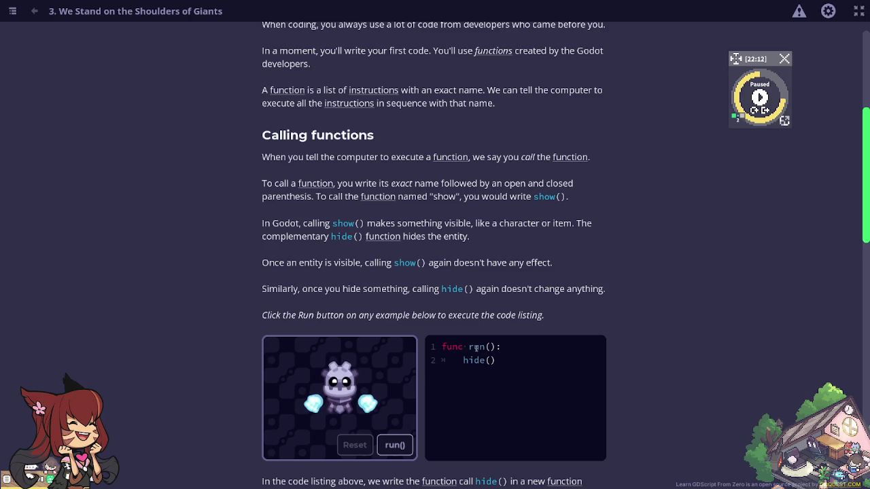
Run and reset the hide() example, then scroll on to the Function arguments section.
{"action": "left_click", "coordinate": [401, 443]}
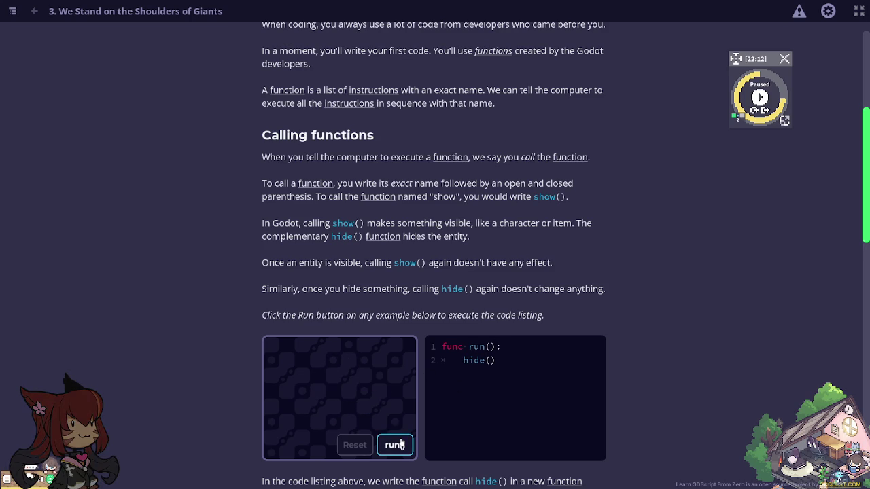
{"action": "left_click", "coordinate": [387, 446]}
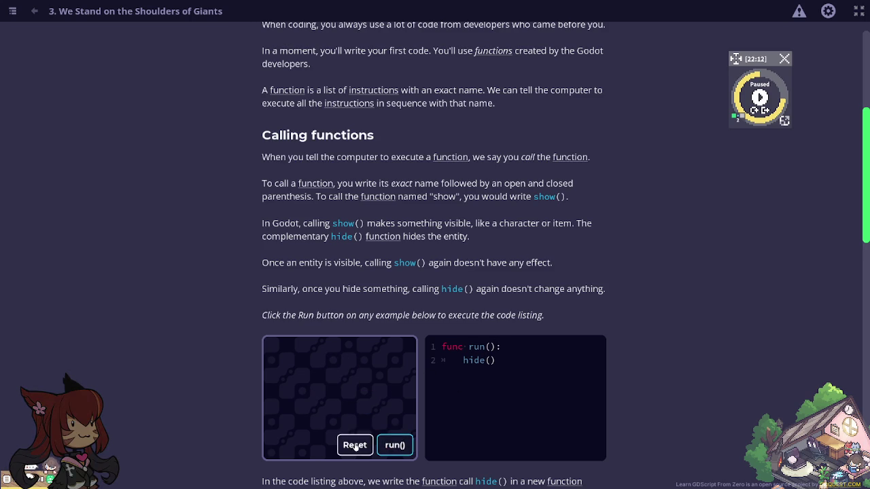
{"action": "left_click", "coordinate": [355, 445]}
{"action": "left_click", "coordinate": [394, 445]}
{"action": "scroll", "coordinate": [399, 428], "scroll_direction": "down", "scroll_amount": 1}
{"action": "scroll", "coordinate": [398, 427], "scroll_direction": "down", "scroll_amount": 5}
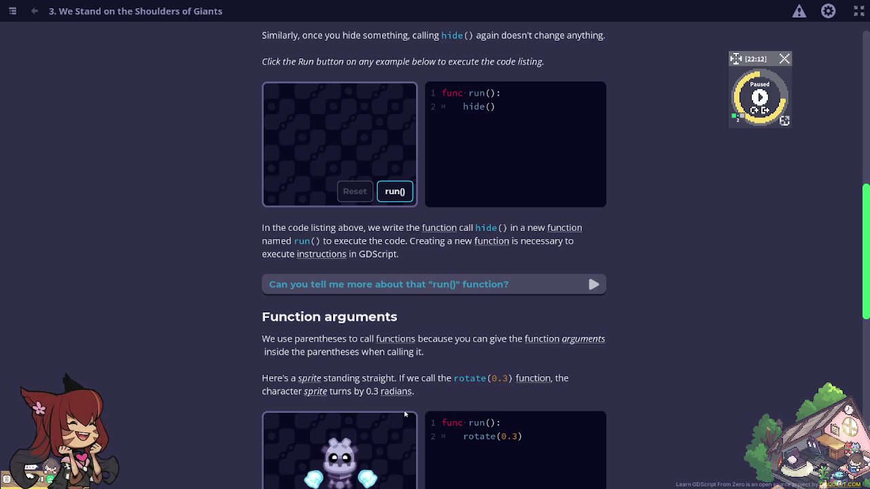
Run the rotate(0.3) example twice to turn the sprite further.
{"action": "scroll", "coordinate": [401, 415], "scroll_direction": "down", "scroll_amount": 2}
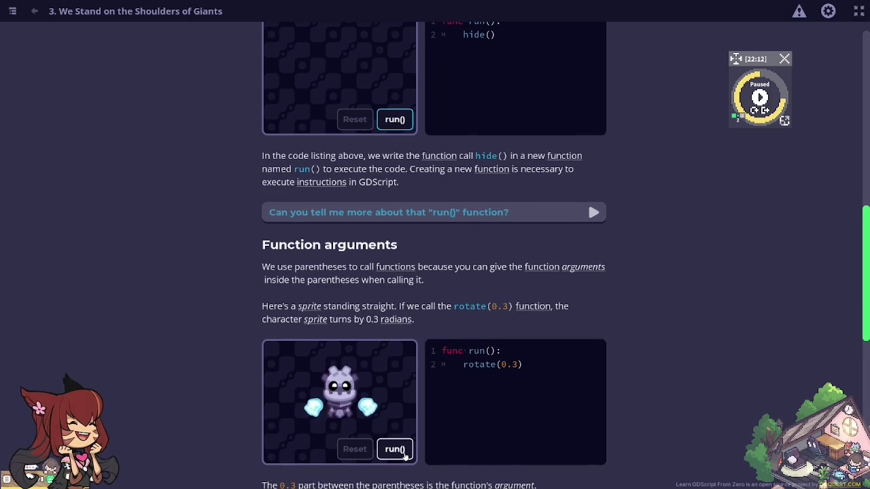
{"action": "left_click", "coordinate": [395, 449]}
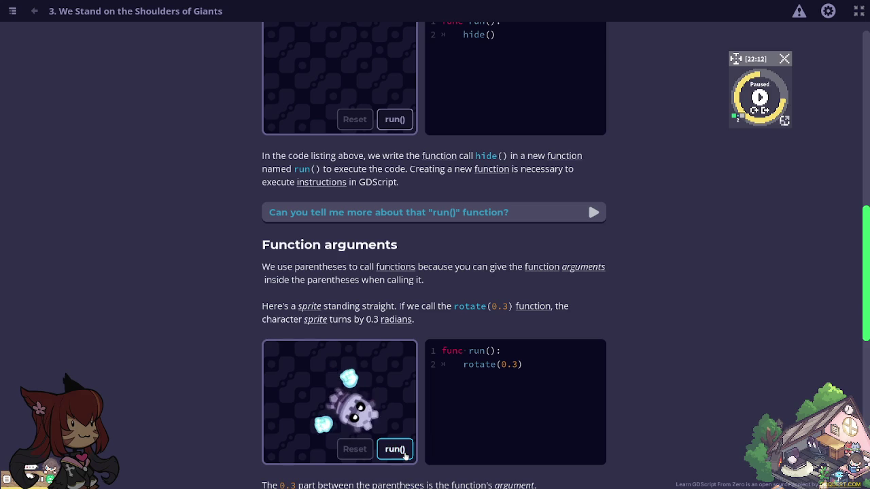
{"action": "left_click", "coordinate": [405, 454]}
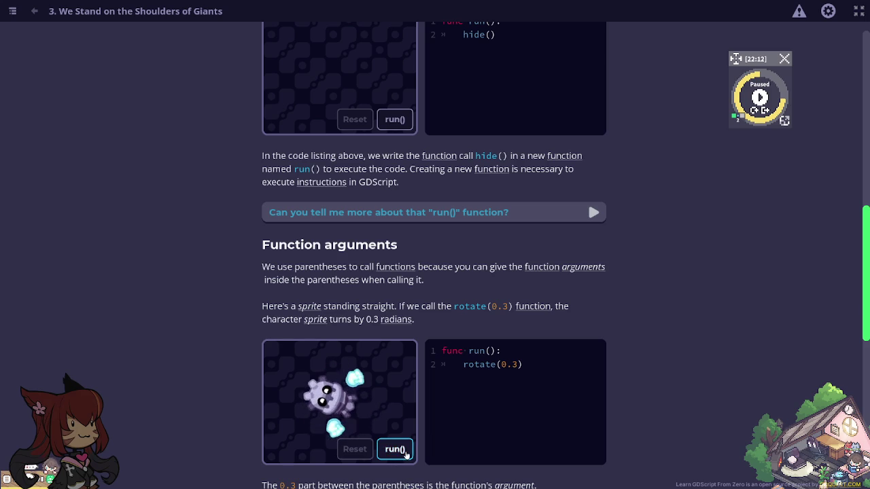
{"action": "scroll", "coordinate": [406, 454], "scroll_direction": "down", "scroll_amount": 3}
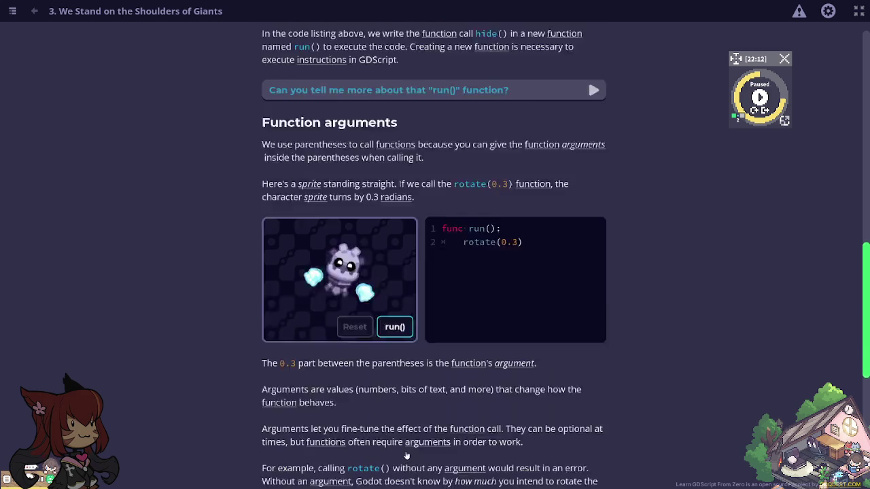
{"action": "scroll", "coordinate": [406, 456], "scroll_direction": "down", "scroll_amount": 1}
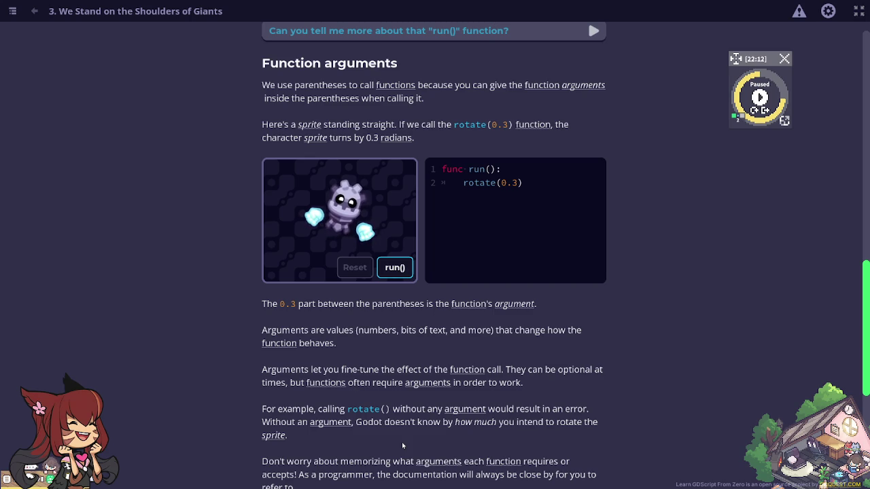
{"action": "scroll", "coordinate": [439, 434], "scroll_direction": "down", "scroll_amount": 2}
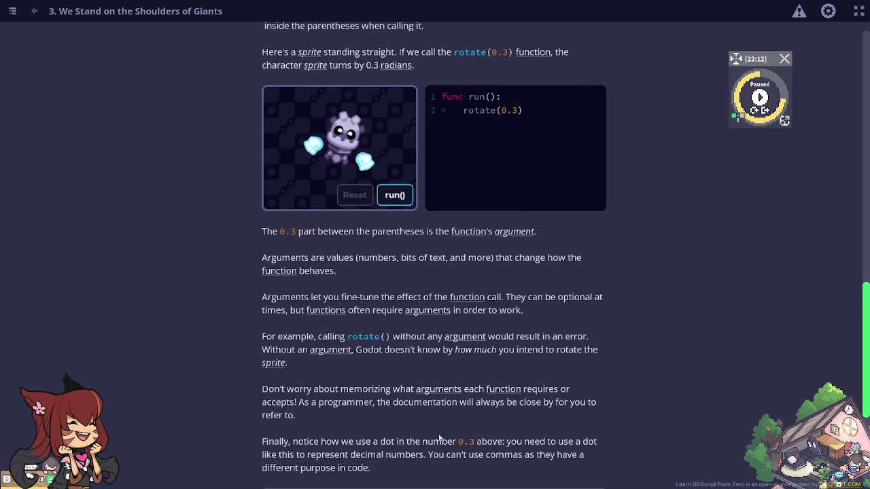
{"action": "scroll", "coordinate": [439, 438], "scroll_direction": "down", "scroll_amount": 2}
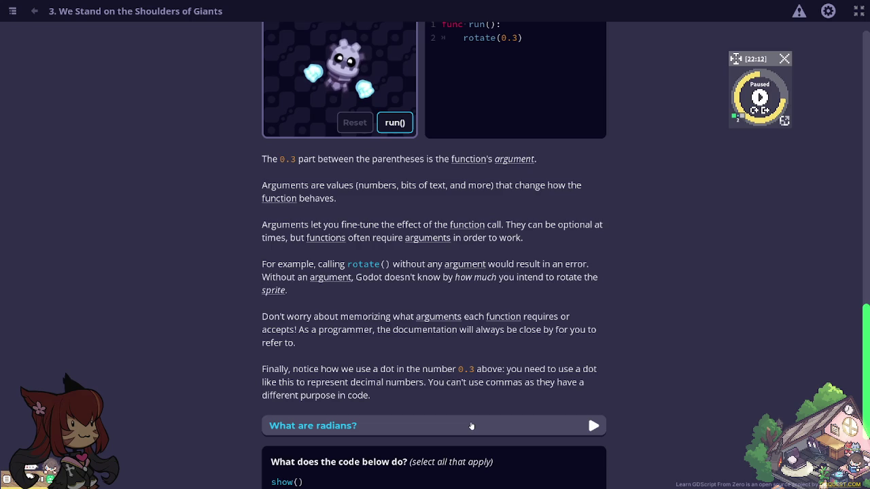
Expand the "What are radians?" explanation and scroll down to the show() quiz.
{"action": "left_click", "coordinate": [471, 425]}
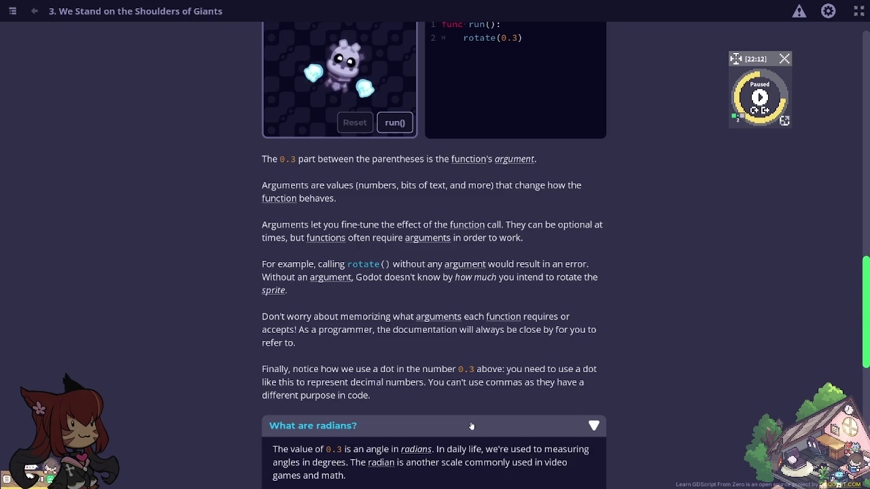
{"action": "scroll", "coordinate": [470, 422], "scroll_direction": "down", "scroll_amount": 3}
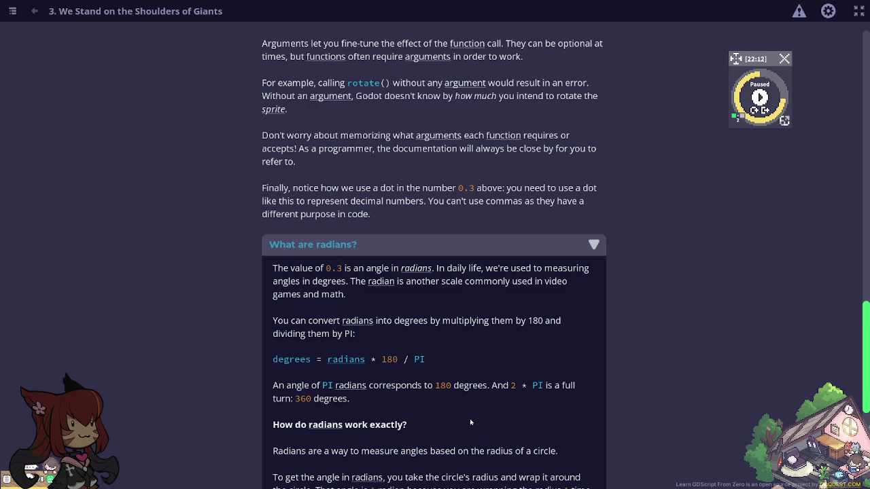
{"action": "scroll", "coordinate": [469, 421], "scroll_direction": "down", "scroll_amount": 3}
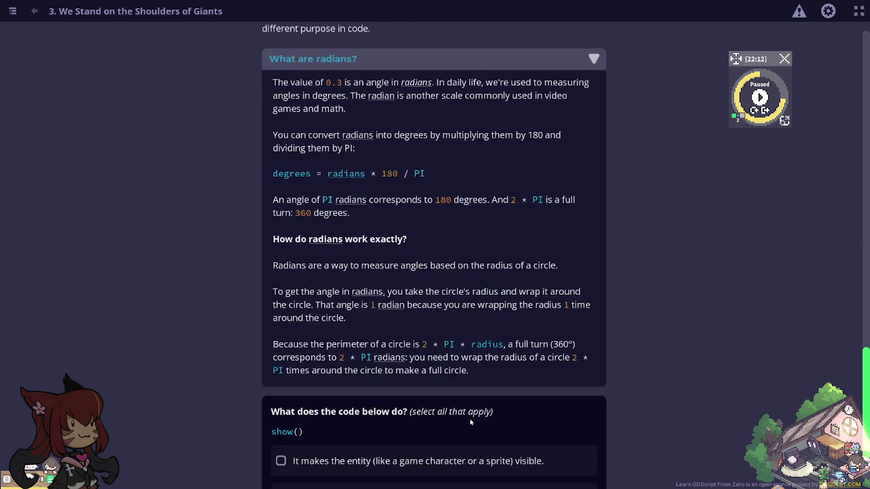
{"action": "scroll", "coordinate": [469, 421], "scroll_direction": "down", "scroll_amount": 2}
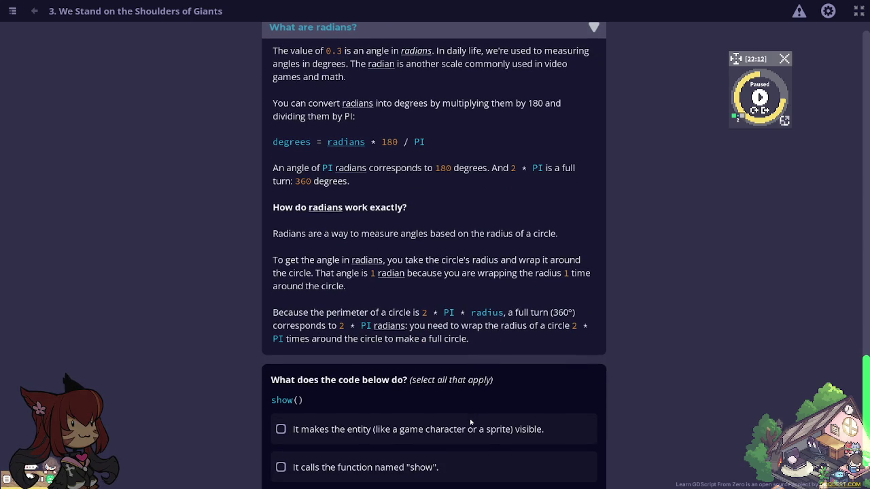
{"action": "scroll", "coordinate": [386, 403], "scroll_direction": "down", "scroll_amount": 1}
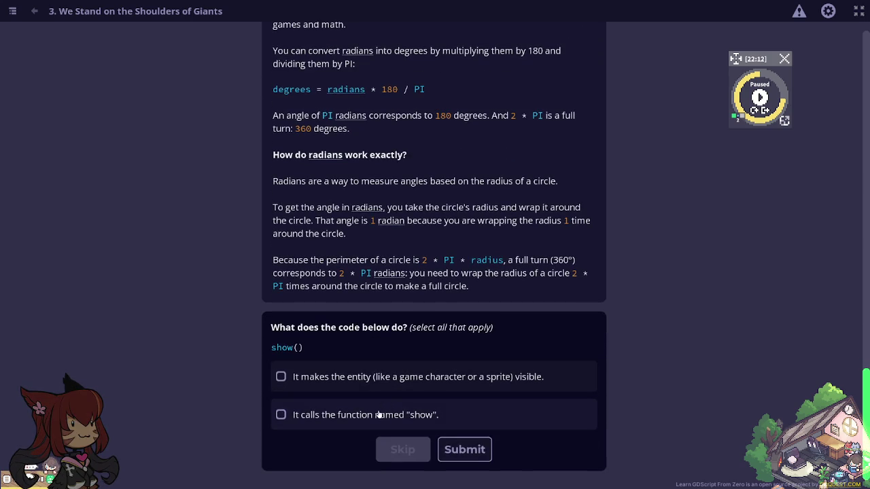
Submit both "It calls the function named show" and "It makes the entity visible" for the show() quiz.
{"action": "left_click", "coordinate": [378, 414]}
{"action": "left_click", "coordinate": [475, 451]}
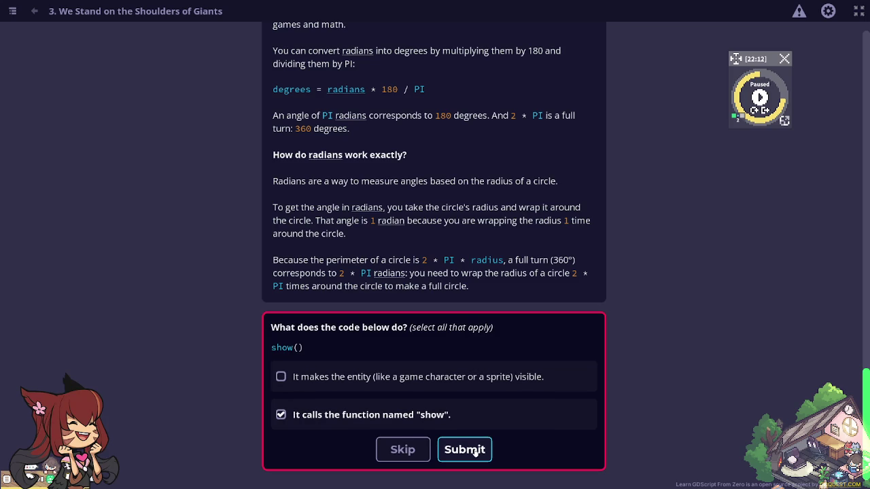
{"action": "left_click", "coordinate": [370, 384]}
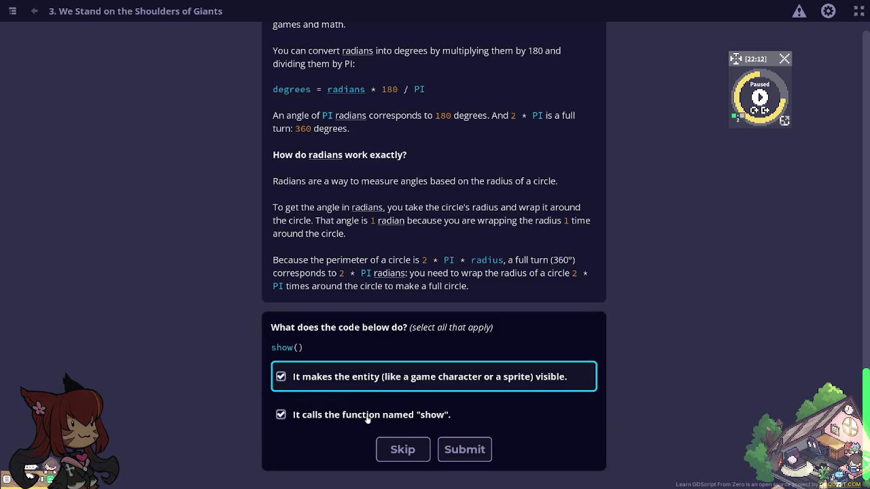
{"action": "left_click", "coordinate": [465, 449]}
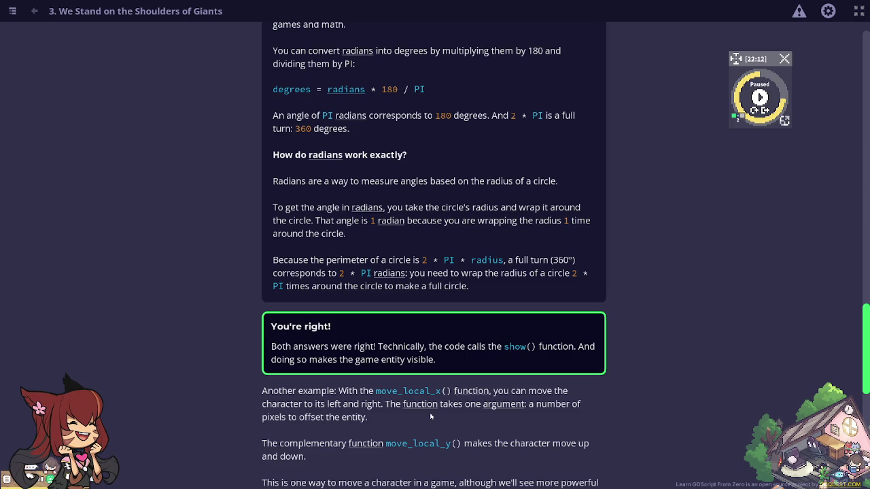
Run the move_local movement example to shift the character.
{"action": "scroll", "coordinate": [430, 416], "scroll_direction": "down", "scroll_amount": 3}
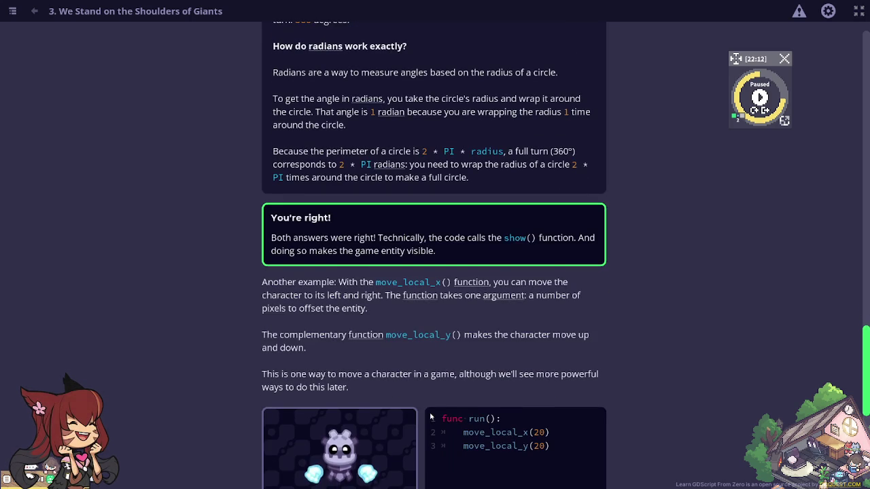
{"action": "scroll", "coordinate": [430, 413], "scroll_direction": "down", "scroll_amount": 1}
{"action": "scroll", "coordinate": [430, 413], "scroll_direction": "down", "scroll_amount": 1}
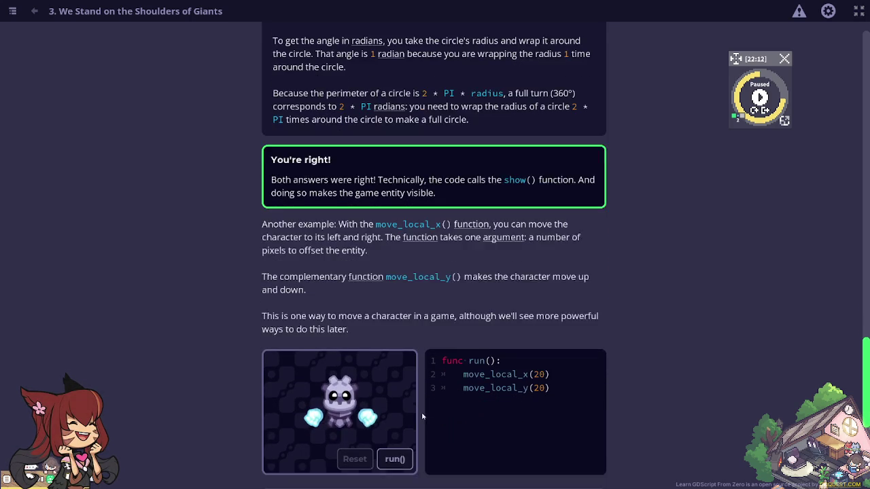
{"action": "scroll", "coordinate": [277, 440], "scroll_direction": "down", "scroll_amount": 3}
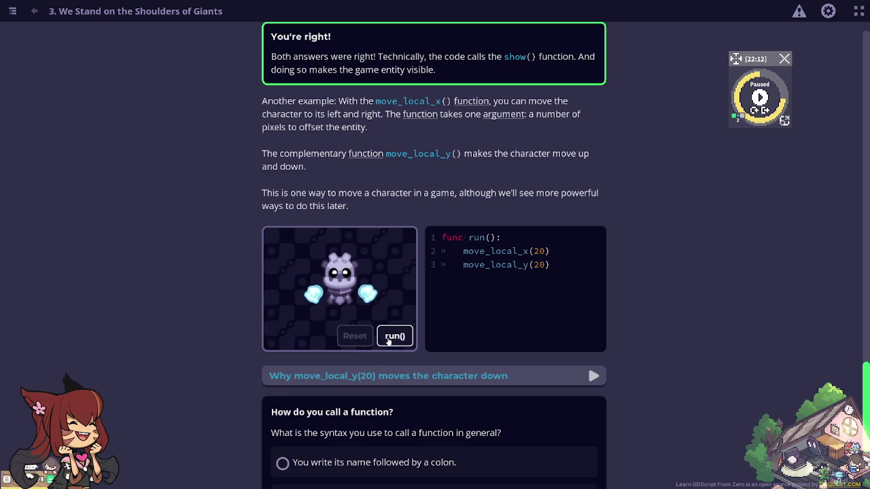
{"action": "left_click", "coordinate": [392, 338]}
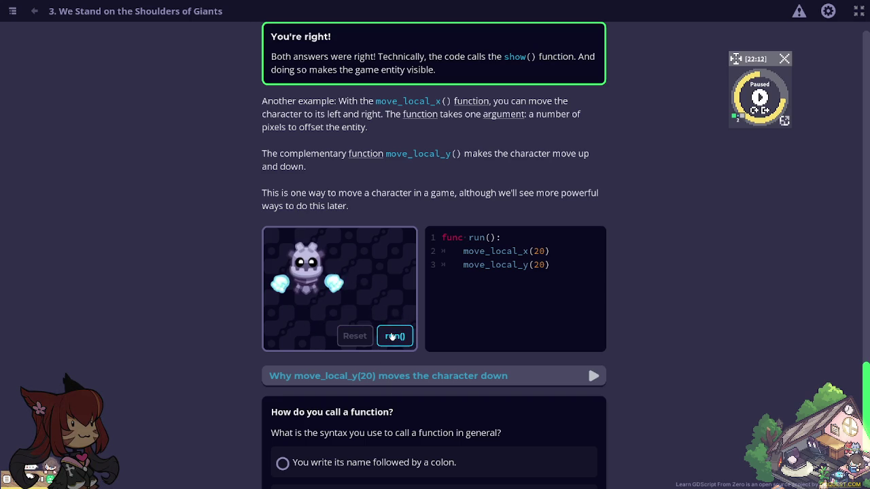
Answer the function-call quiz with 'name followed by an opening and a closing parenthesis'.
{"action": "scroll", "coordinate": [392, 337], "scroll_direction": "down", "scroll_amount": 3}
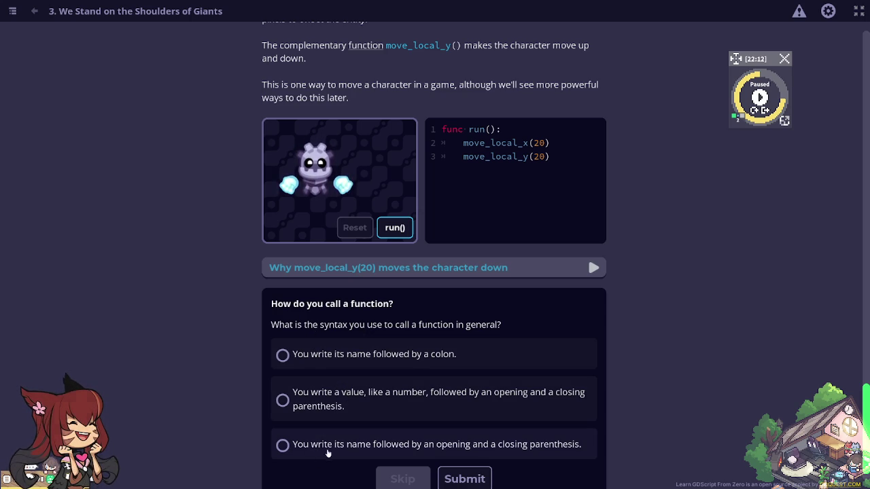
{"action": "left_click", "coordinate": [350, 450]}
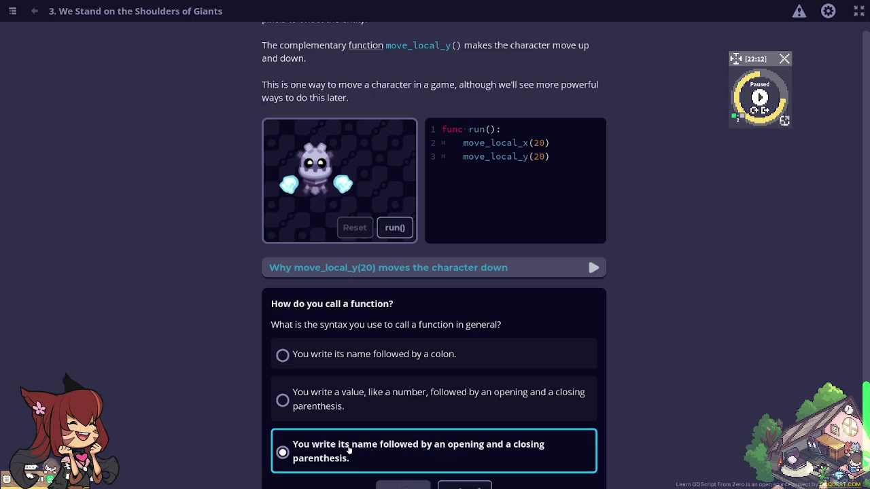
{"action": "scroll", "coordinate": [448, 447], "scroll_direction": "down", "scroll_amount": 1}
{"action": "left_click", "coordinate": [464, 448]}
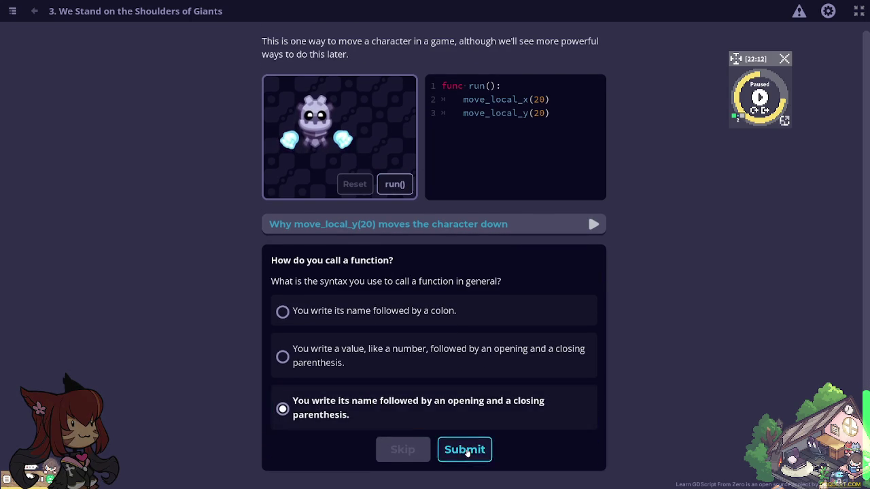
{"action": "scroll", "coordinate": [462, 445], "scroll_direction": "down", "scroll_amount": 1}
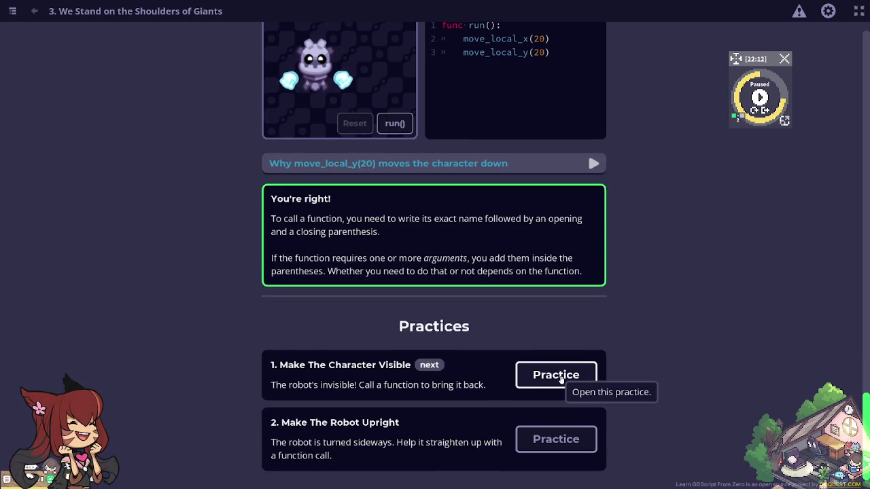
Complete Make The Character Visible by calling show() on line 2 and running it.
{"action": "left_click", "coordinate": [560, 379]}
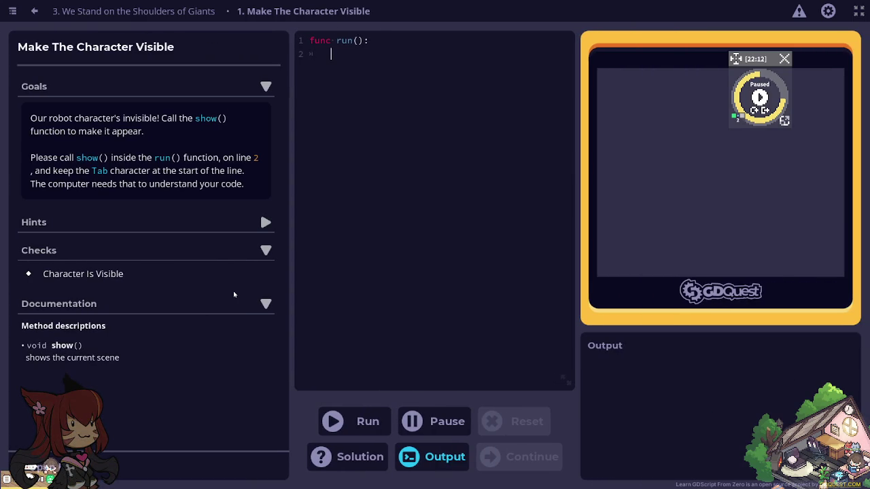
{"action": "type", "text": "show()"}
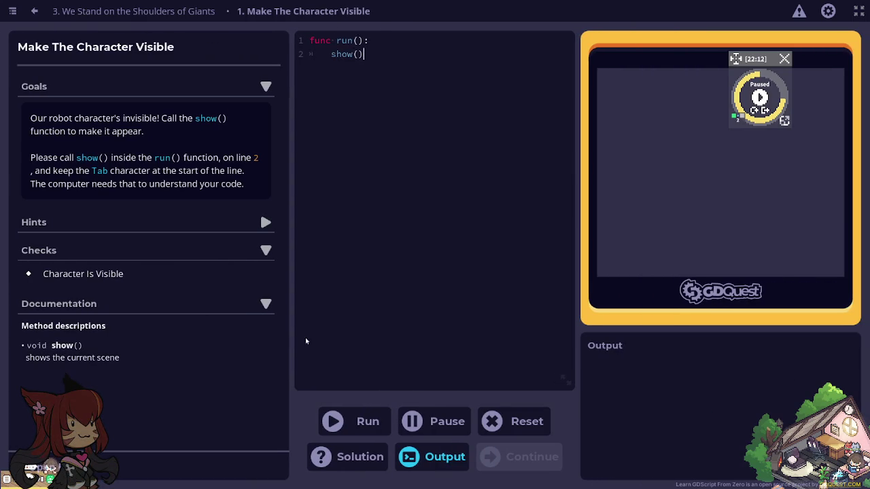
{"action": "left_click", "coordinate": [361, 417]}
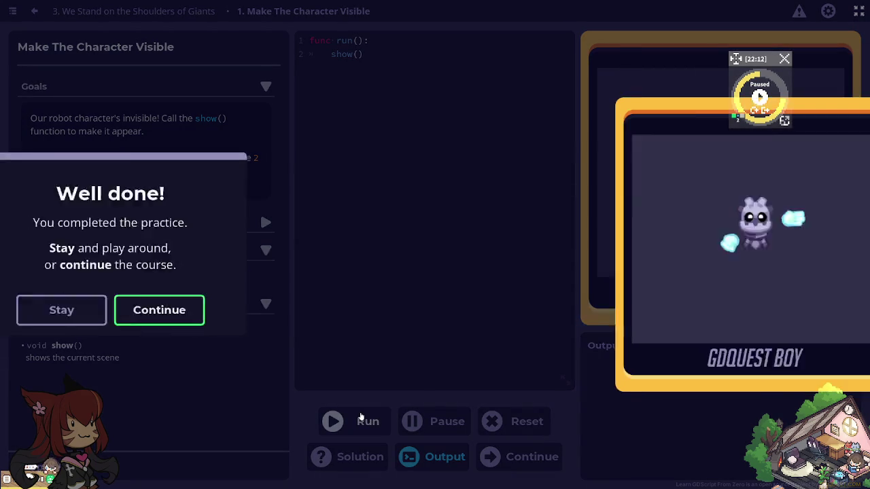
{"action": "left_click", "coordinate": [349, 312]}
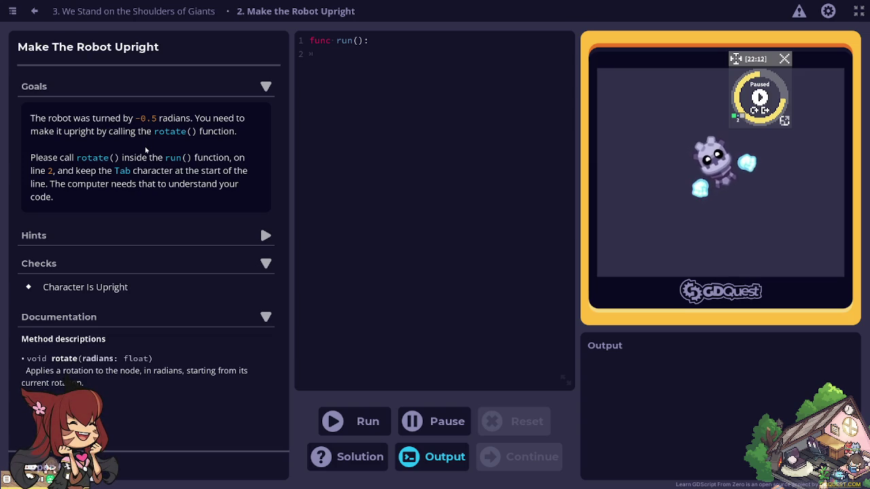
Turn the robot upright with rotate(.5), pass the check, and finish the lesson.
{"action": "type", "text": "rot"}
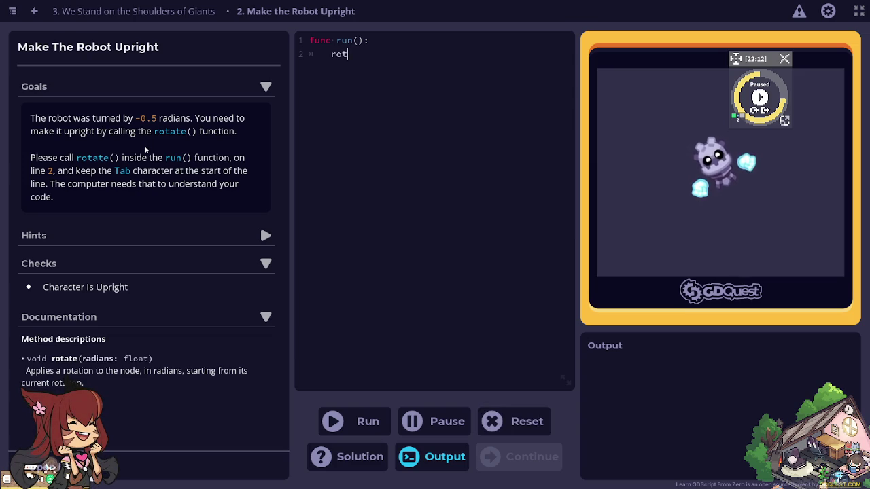
{"action": "type", "text": "ate(.5"}
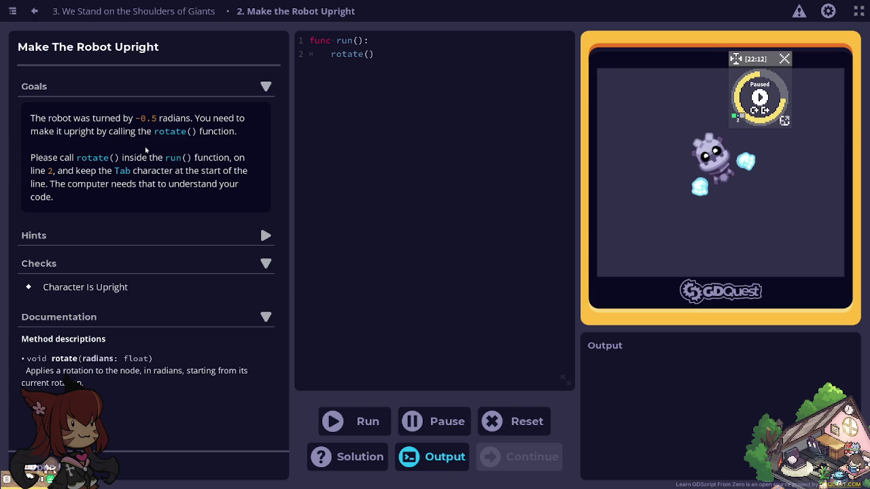
{"action": "type", "text": ")"}
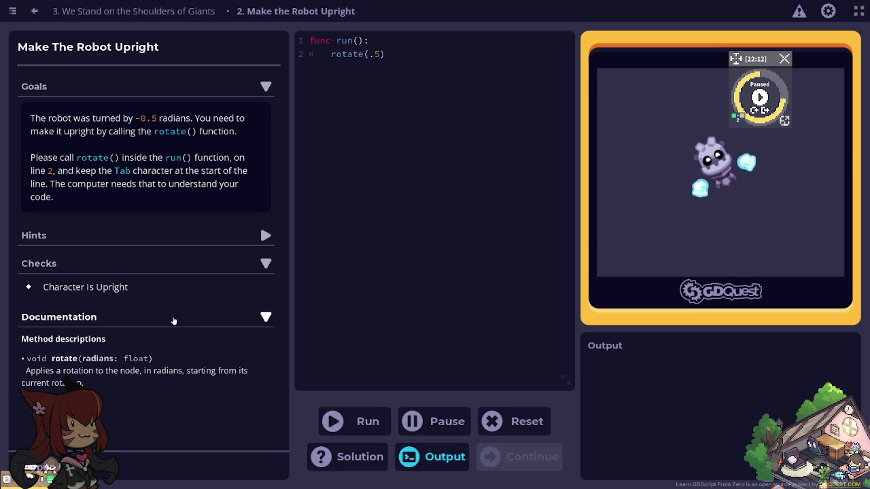
{"action": "left_click", "coordinate": [349, 418]}
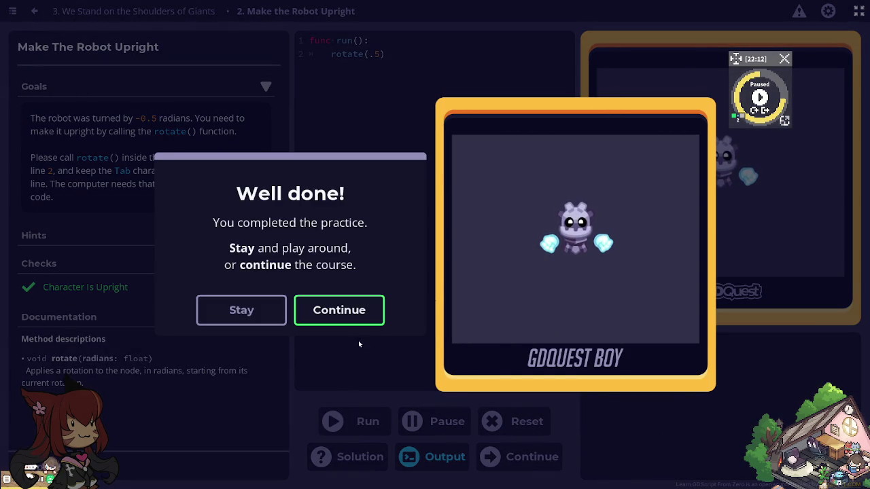
{"action": "left_click", "coordinate": [362, 311]}
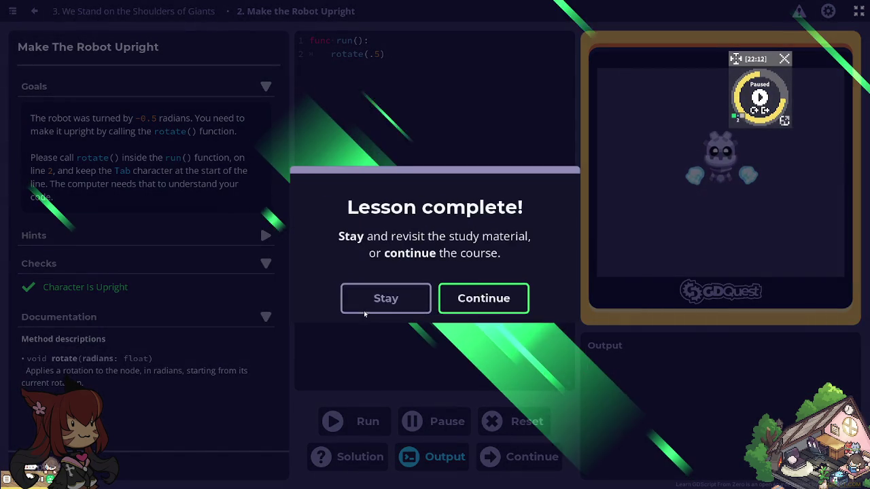
{"action": "left_click", "coordinate": [486, 307]}
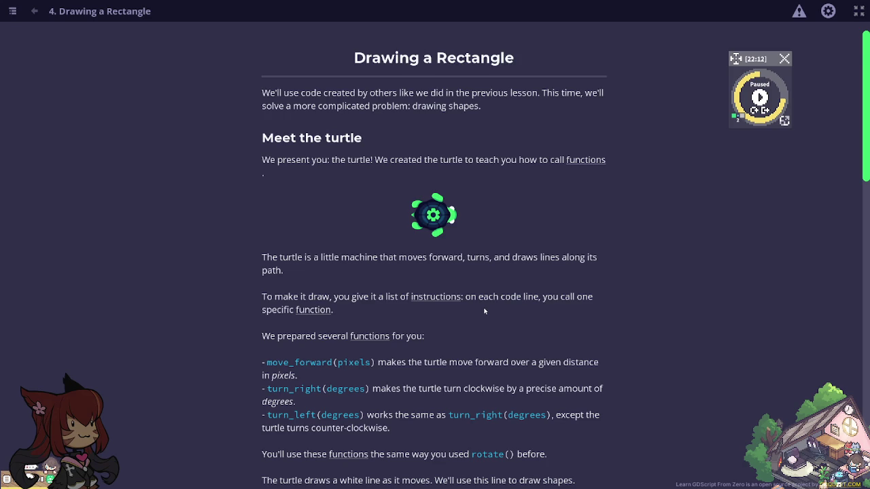
Run the move_forward(200) example so the turtle draws a straight line.
{"action": "scroll", "coordinate": [485, 310], "scroll_direction": "down", "scroll_amount": 1}
{"action": "scroll", "coordinate": [485, 310], "scroll_direction": "down", "scroll_amount": 2}
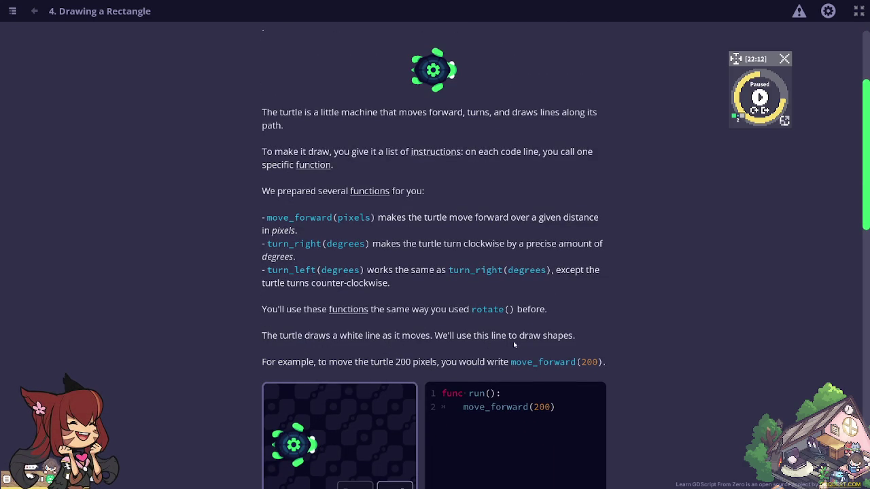
{"action": "scroll", "coordinate": [513, 341], "scroll_direction": "down", "scroll_amount": 2}
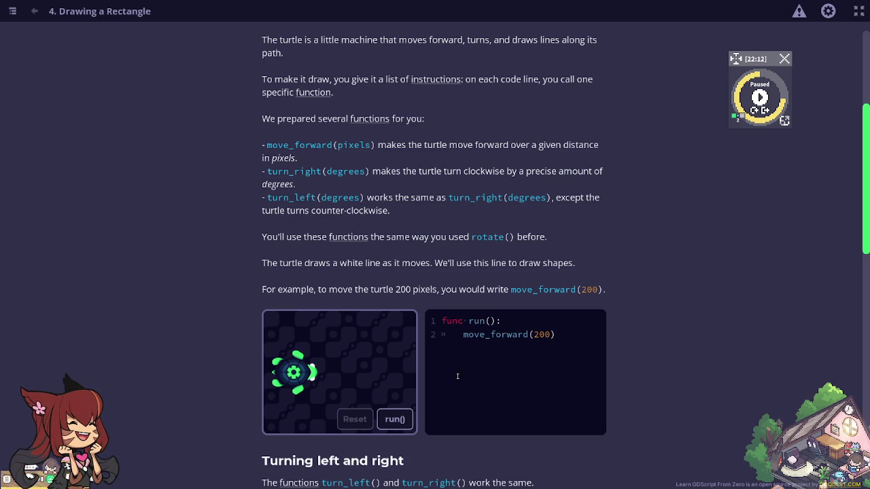
{"action": "left_click", "coordinate": [394, 420]}
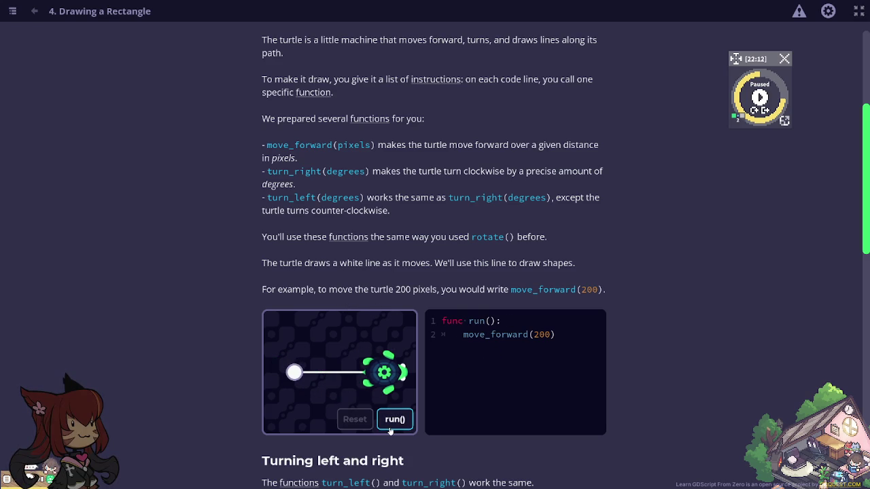
{"action": "scroll", "coordinate": [401, 414], "scroll_direction": "down", "scroll_amount": 3}
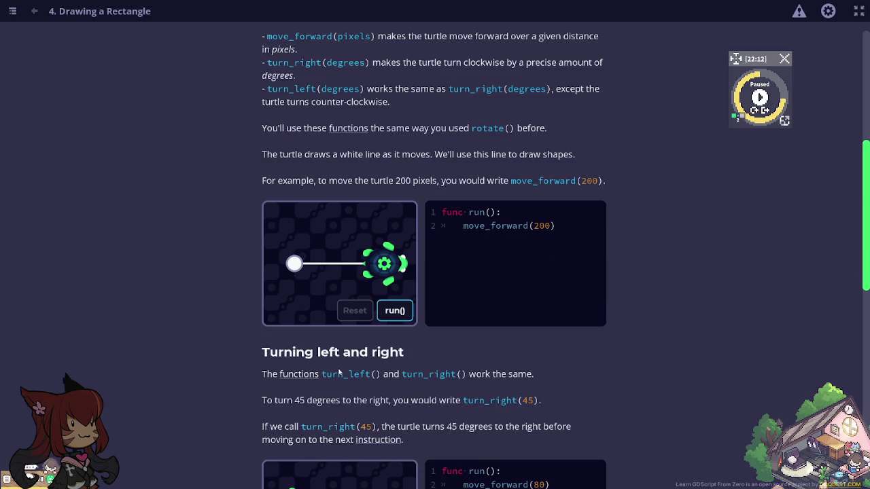
Run the turtle turning example and the rectangle-drawing example.
{"action": "scroll", "coordinate": [337, 371], "scroll_direction": "down", "scroll_amount": 1}
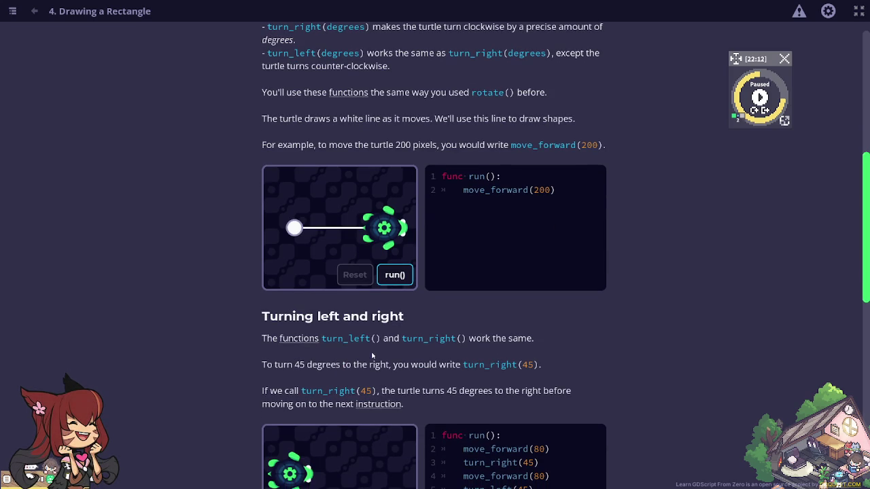
{"action": "scroll", "coordinate": [468, 351], "scroll_direction": "down", "scroll_amount": 1}
{"action": "scroll", "coordinate": [468, 351], "scroll_direction": "down", "scroll_amount": 2}
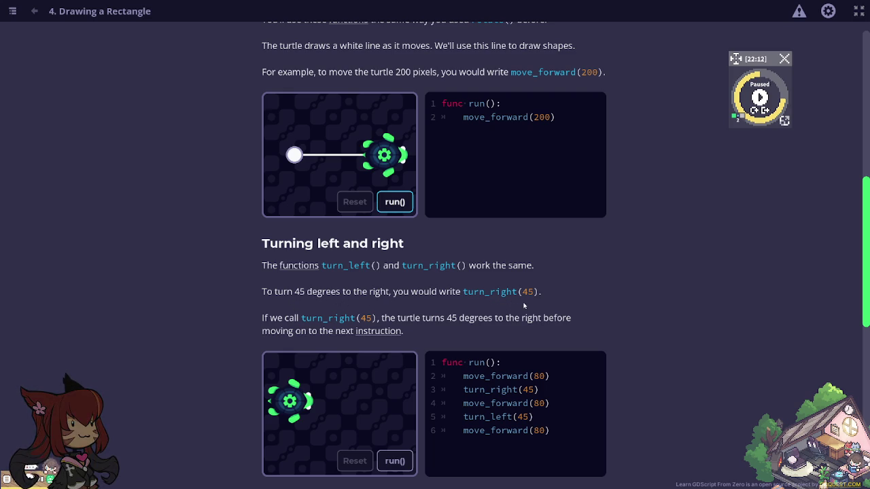
{"action": "left_click", "coordinate": [400, 462]}
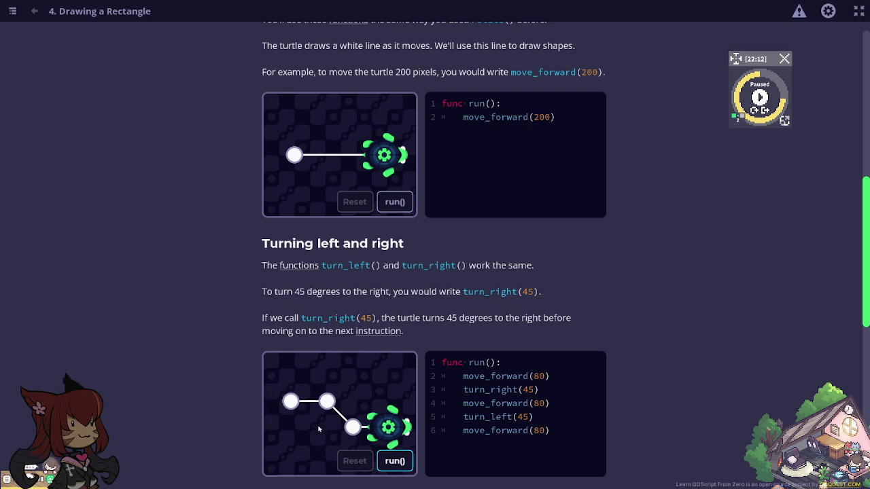
{"action": "scroll", "coordinate": [358, 418], "scroll_direction": "down", "scroll_amount": 3}
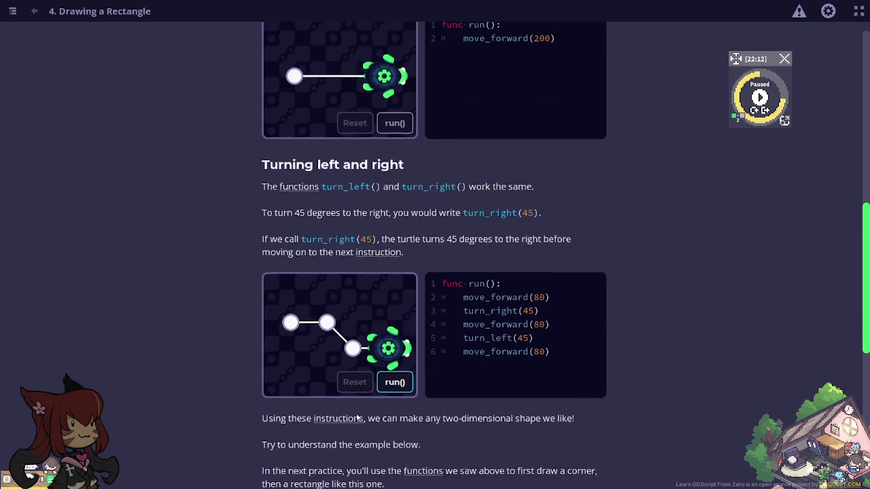
{"action": "scroll", "coordinate": [356, 415], "scroll_direction": "down", "scroll_amount": 2}
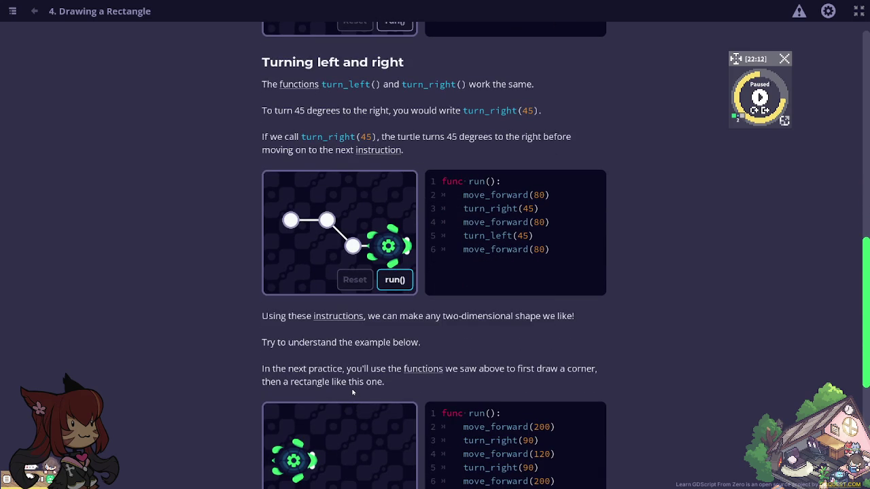
{"action": "scroll", "coordinate": [352, 392], "scroll_direction": "down", "scroll_amount": 2}
{"action": "scroll", "coordinate": [352, 392], "scroll_direction": "down", "scroll_amount": 1}
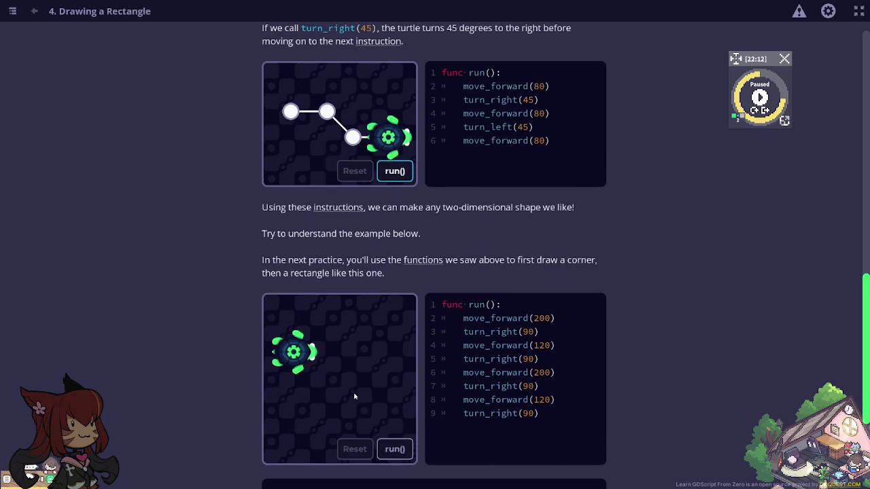
{"action": "left_click", "coordinate": [403, 457]}
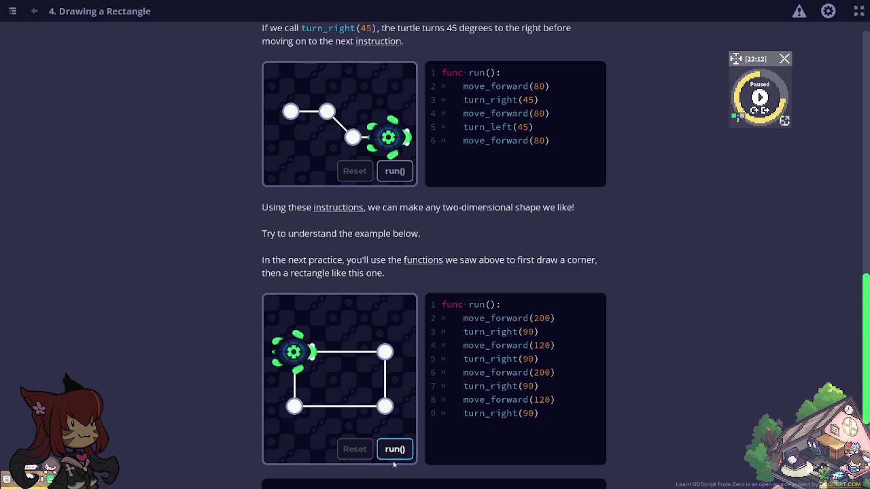
Answer the argument quiz with 30.
{"action": "scroll", "coordinate": [397, 456], "scroll_direction": "down", "scroll_amount": 3}
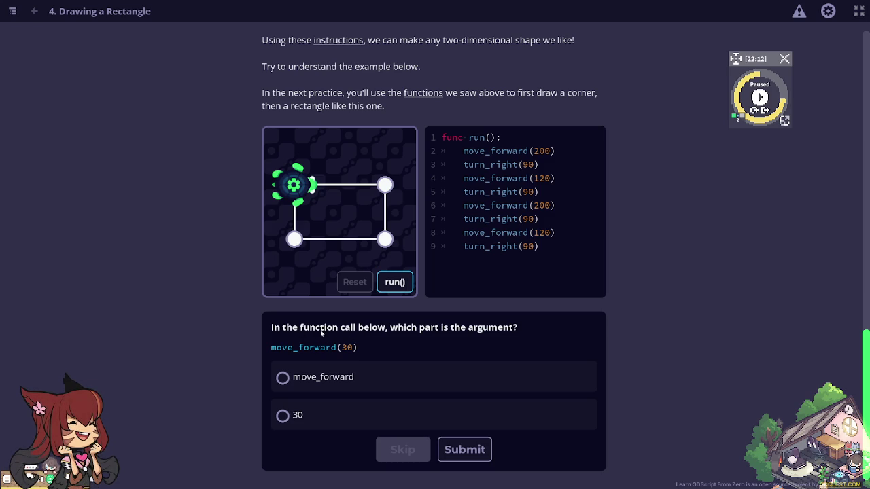
{"action": "left_click", "coordinate": [295, 422]}
{"action": "left_click", "coordinate": [462, 449]}
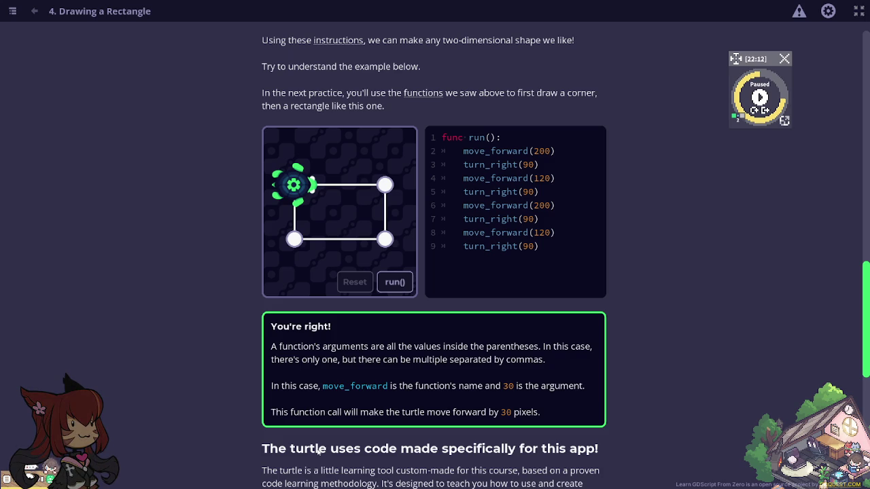
Open the Drawing A Corner practice from the Practices list.
{"action": "scroll", "coordinate": [318, 452], "scroll_direction": "down", "scroll_amount": 3}
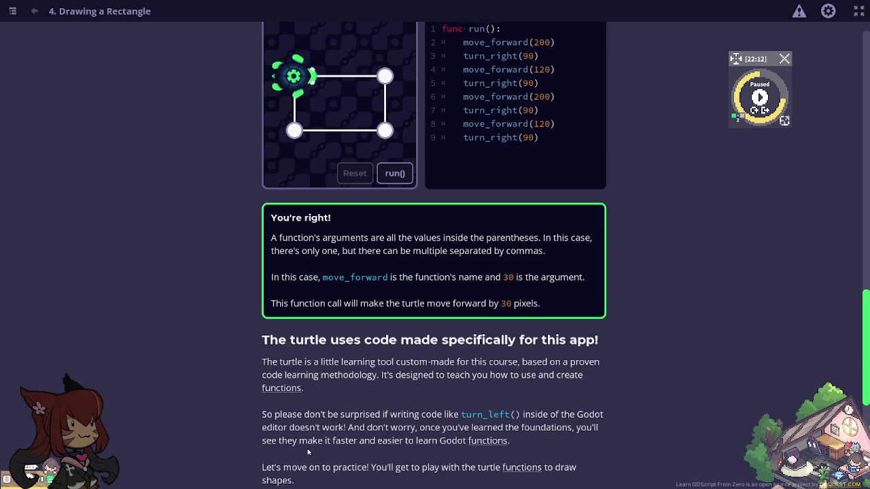
{"action": "scroll", "coordinate": [307, 449], "scroll_direction": "down", "scroll_amount": 2}
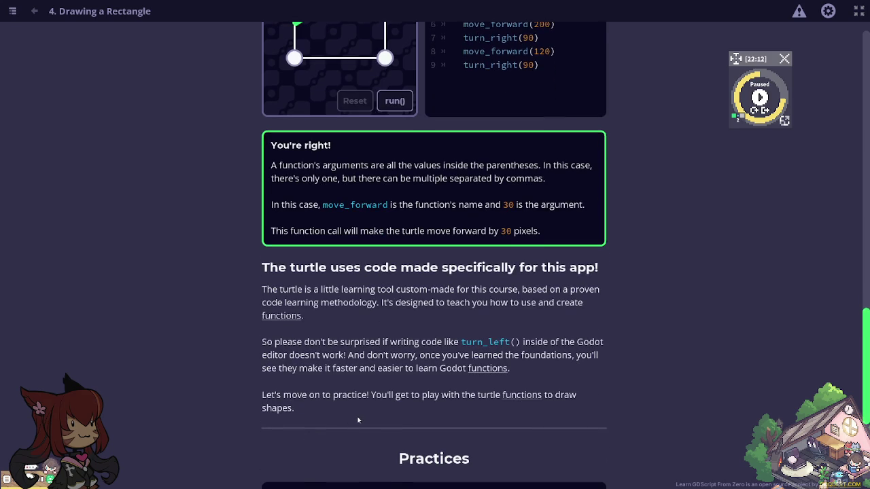
{"action": "scroll", "coordinate": [358, 420], "scroll_direction": "down", "scroll_amount": 2}
{"action": "scroll", "coordinate": [361, 420], "scroll_direction": "down", "scroll_amount": 2}
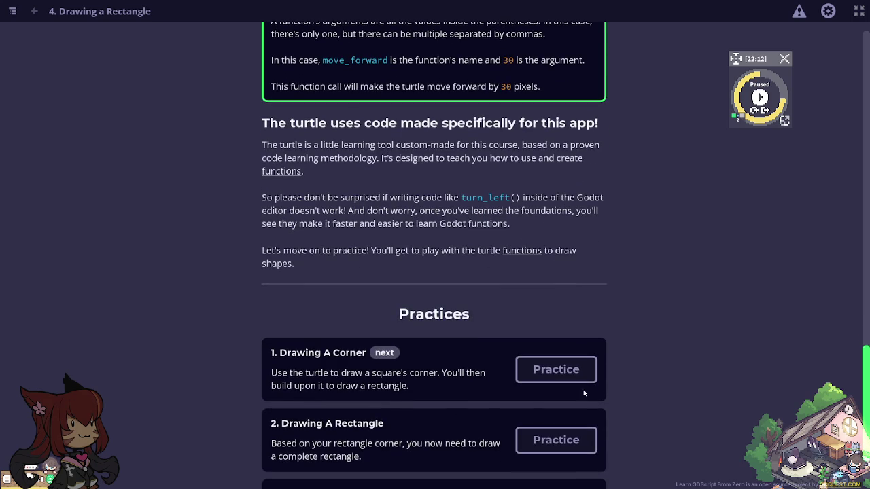
{"action": "left_click", "coordinate": [591, 372]}
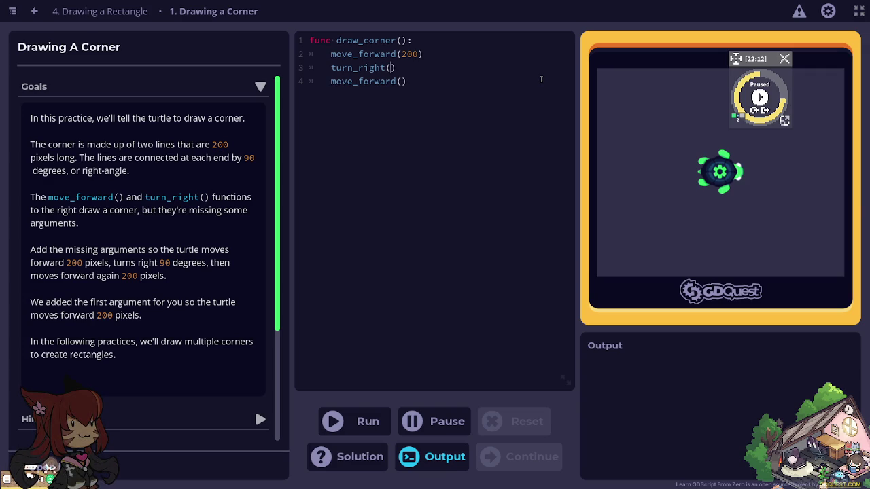
Complete Drawing A Corner using turn_right(90) and move_forward(200).
{"action": "type", "text": "90"}
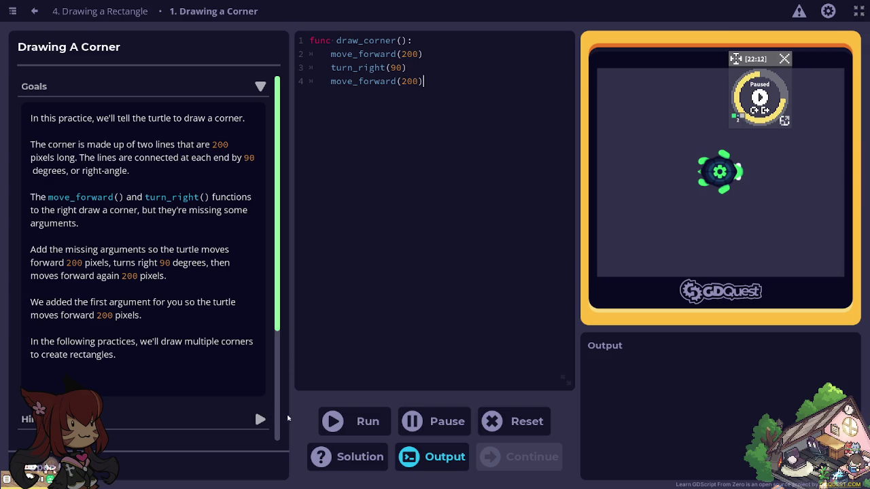
{"action": "left_click", "coordinate": [333, 422]}
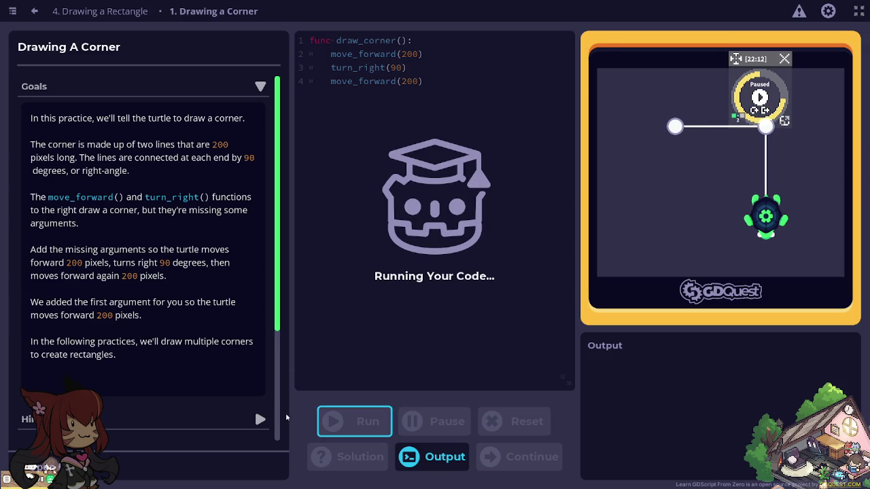
{"action": "left_click", "coordinate": [260, 420]}
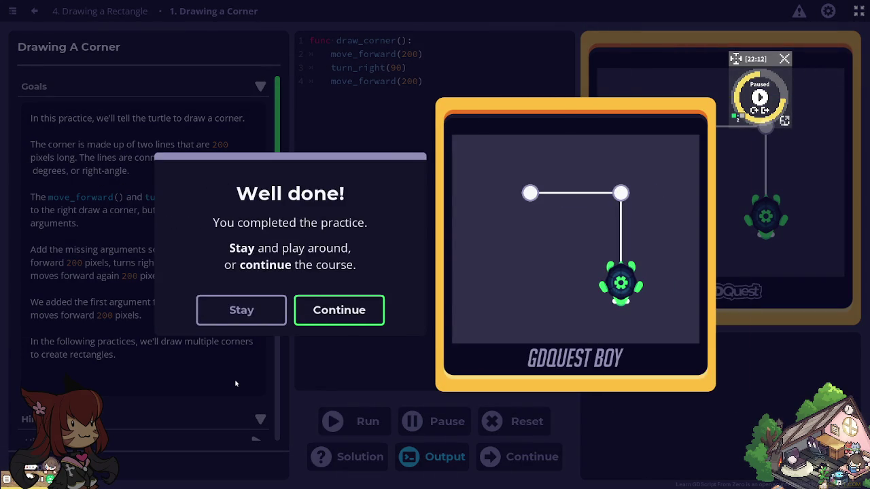
{"action": "left_click", "coordinate": [357, 311]}
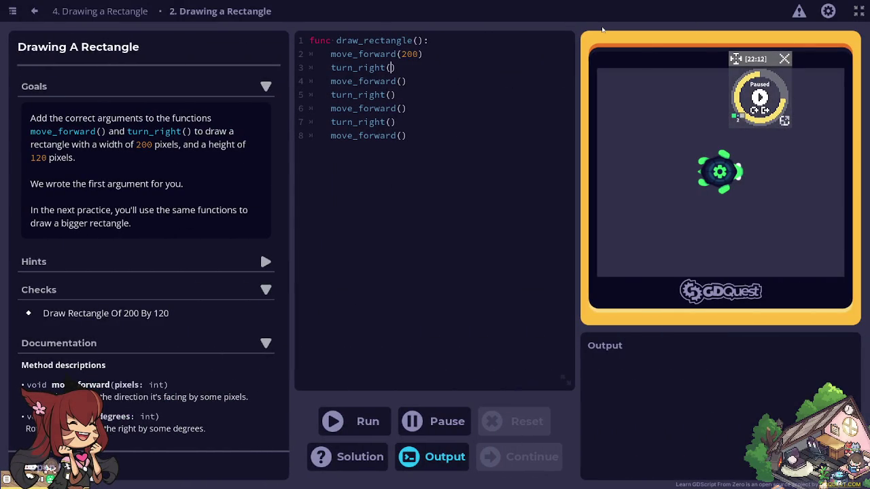
Fill the rectangle arguments 90, 120, 90, 200, 90, 120 and draw the 200×120 rectangle.
{"action": "type", "text": "90"}
{"action": "key", "text": "Down"}
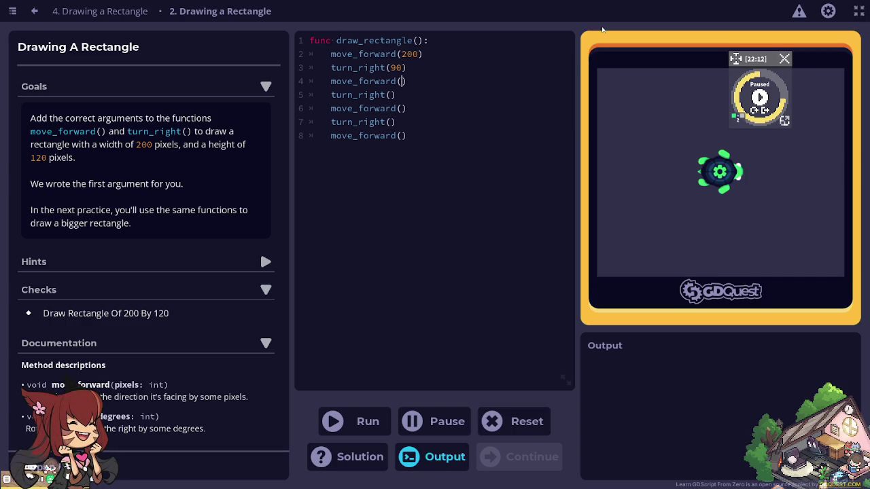
{"action": "type", "text": "20"}
{"action": "type", "text": "90"}
{"action": "key", "text": "Down"}
{"action": "type", "text": "200"}
{"action": "key", "text": "Down"}
{"action": "type", "text": "90"}
{"action": "key", "text": "Down"}
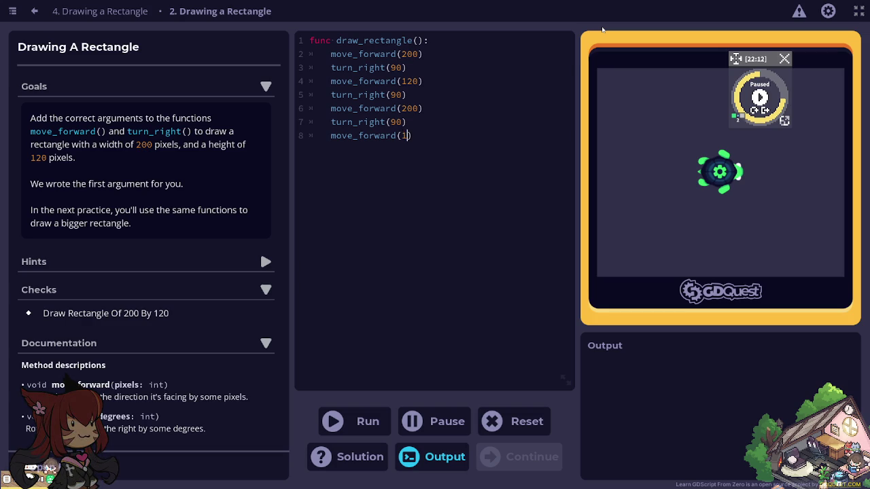
{"action": "type", "text": "20"}
{"action": "left_click", "coordinate": [350, 422]}
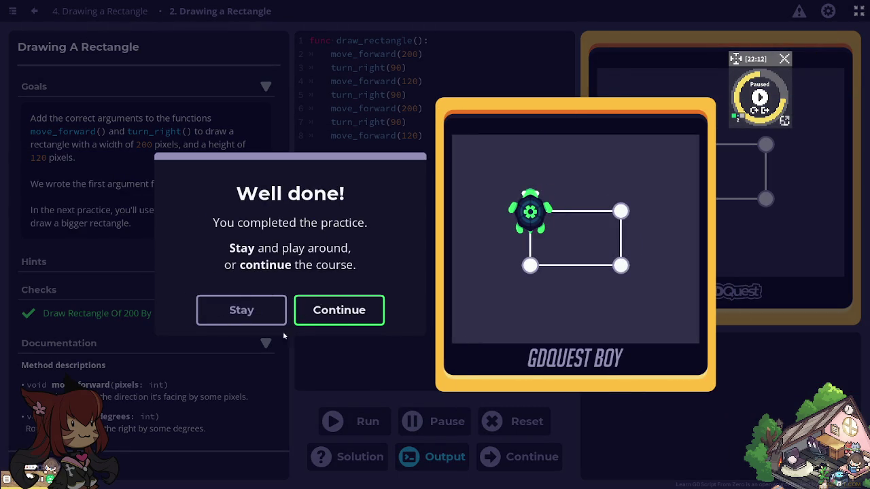
{"action": "left_click", "coordinate": [314, 312]}
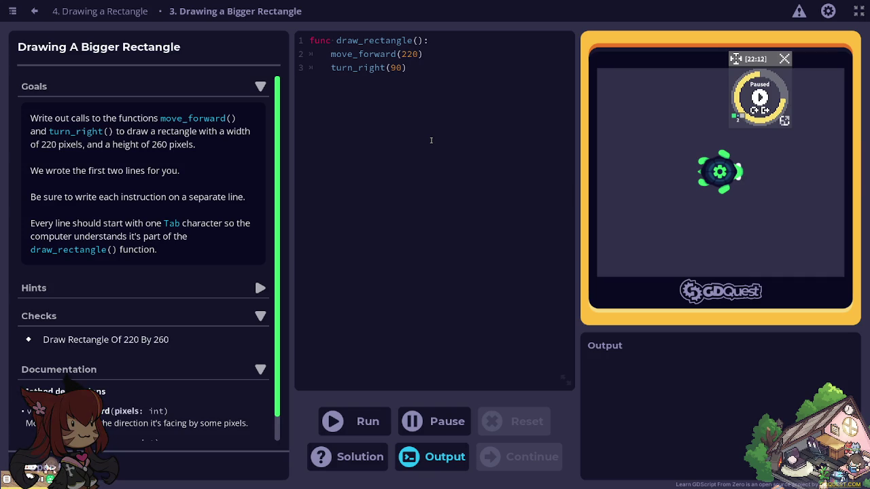
Add move_forward(260), turn_right(90), move_forward(220), turn_right(90), move_forward(260) lines to the code.
{"action": "key", "text": "Return"}
{"action": "type", "text": "move_forward(26"}
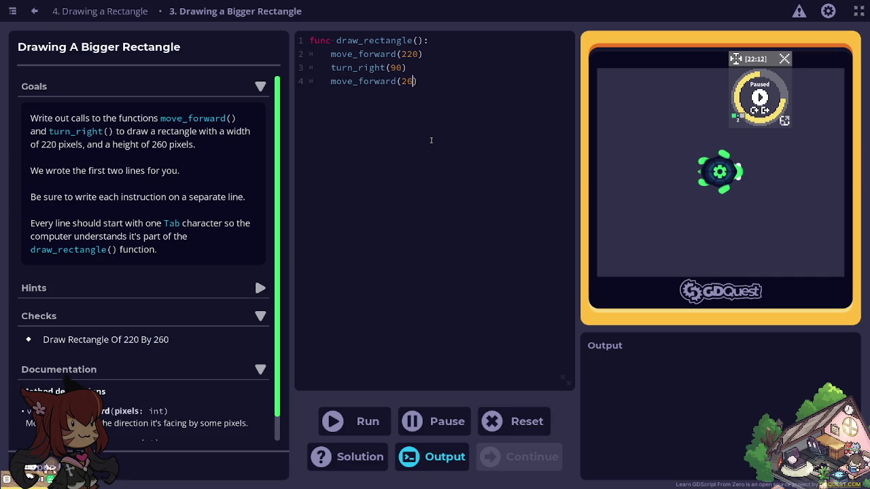
{"action": "type", "text": "0)"}
{"action": "key", "text": "Return"}
{"action": "type", "text": "turn_righ"}
{"action": "key", "text": "BackSpace"}
{"action": "key", "text": "BackSpace"}
{"action": "key", "text": "BackSpace"}
{"action": "key", "text": "BackSpace"}
{"action": "key", "text": "BackSpace"}
{"action": "key", "text": "BackSpace"}
{"action": "type", "text": "n_right(90"}
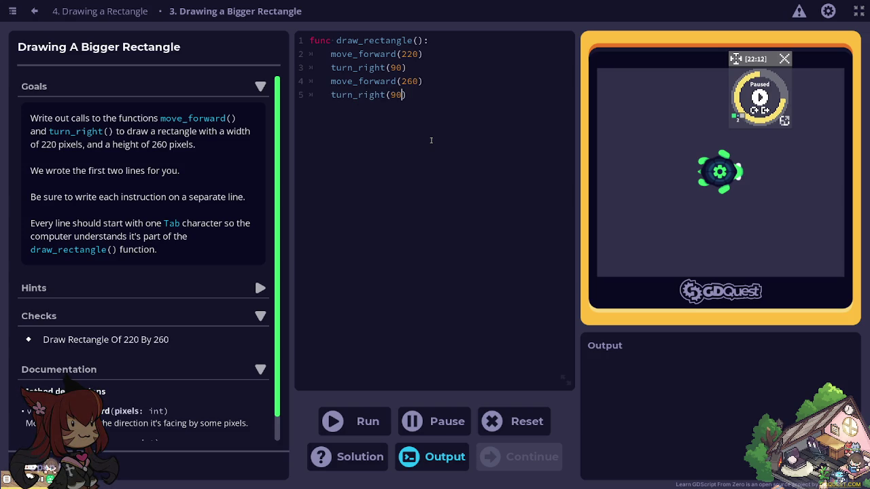
{"action": "key", "text": "Return"}
{"action": "type", "text": "move"}
{"action": "type", "text": "_forward(220"}
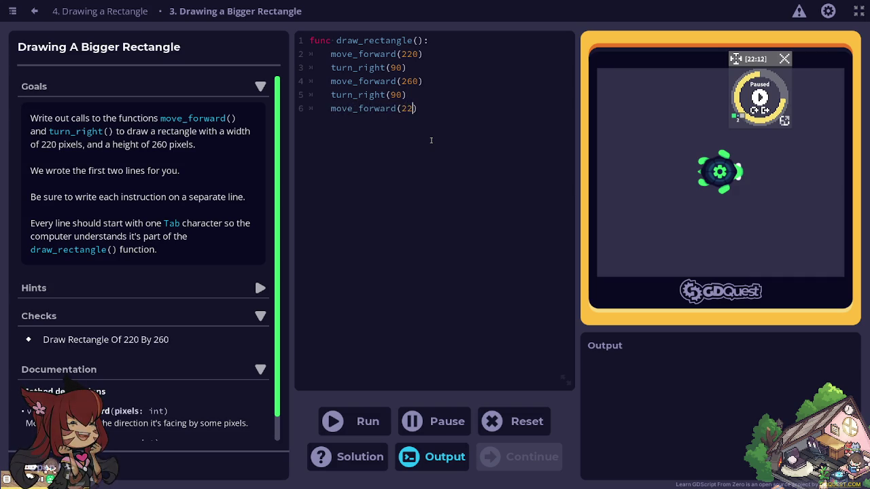
{"action": "type", "text": ")"}
{"action": "key", "text": "Return"}
{"action": "type", "text": "tu"}
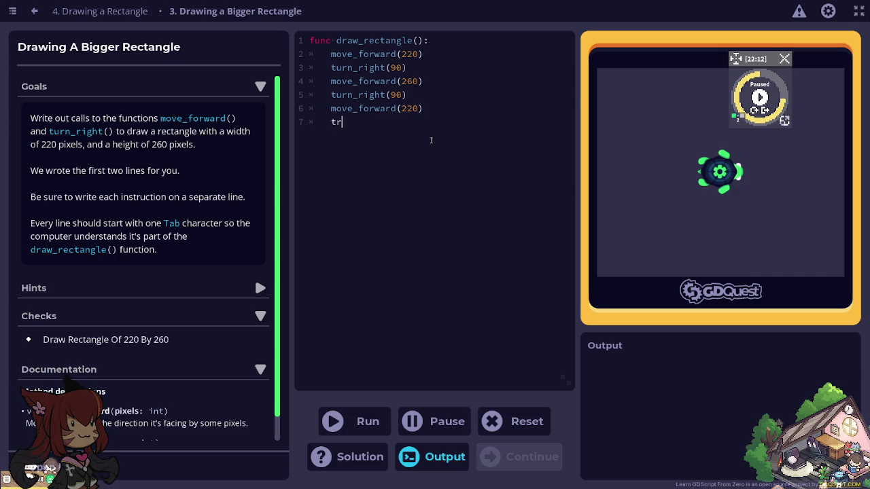
{"action": "type", "text": "rn_rig"}
{"action": "type", "text": "ht(90)"}
{"action": "key", "text": "Return"}
{"action": "type", "text": "move_forward(260"}
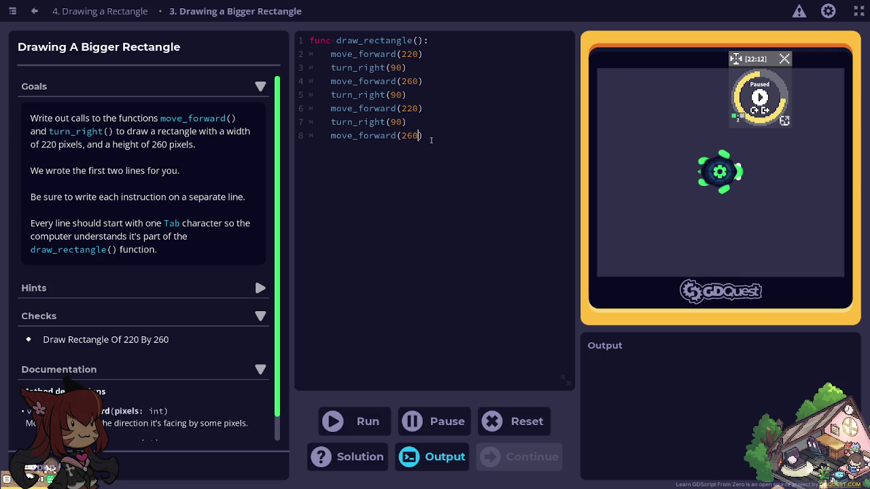
{"action": "type", "text": ")"}
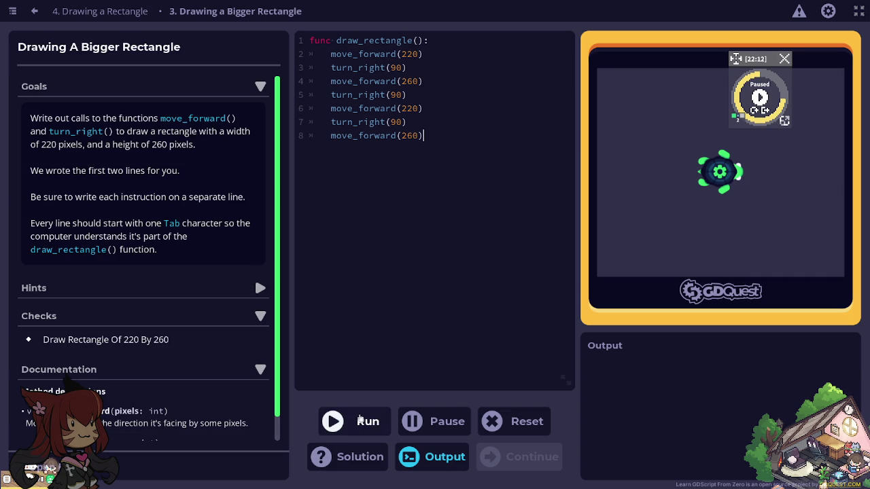
Run the 220 by 260 rectangle code and continue to lesson 5.
{"action": "left_click", "coordinate": [360, 420]}
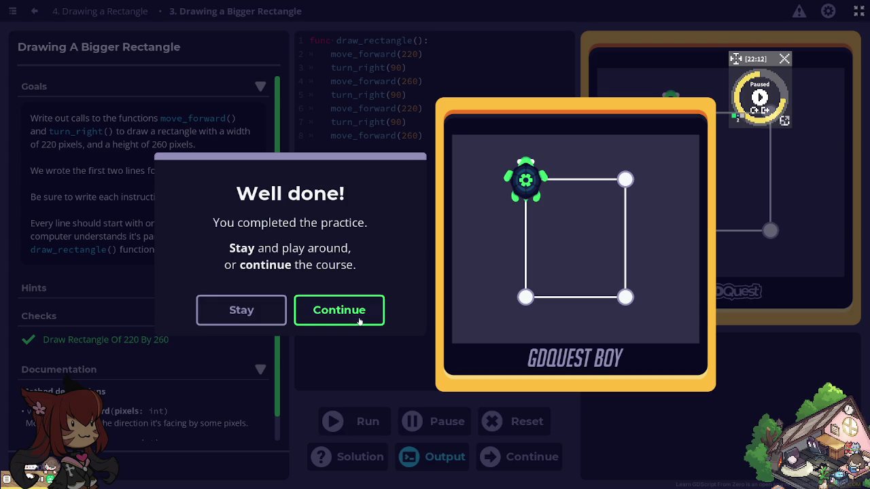
{"action": "left_click", "coordinate": [357, 320]}
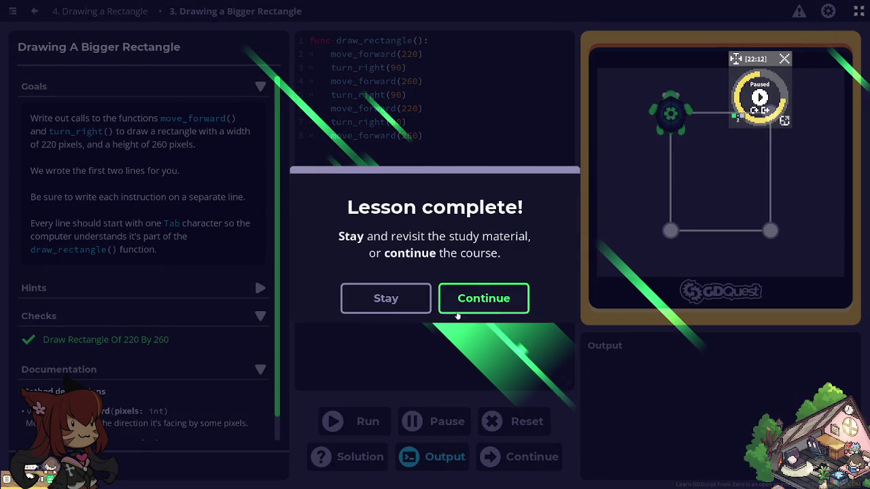
{"action": "left_click", "coordinate": [477, 300]}
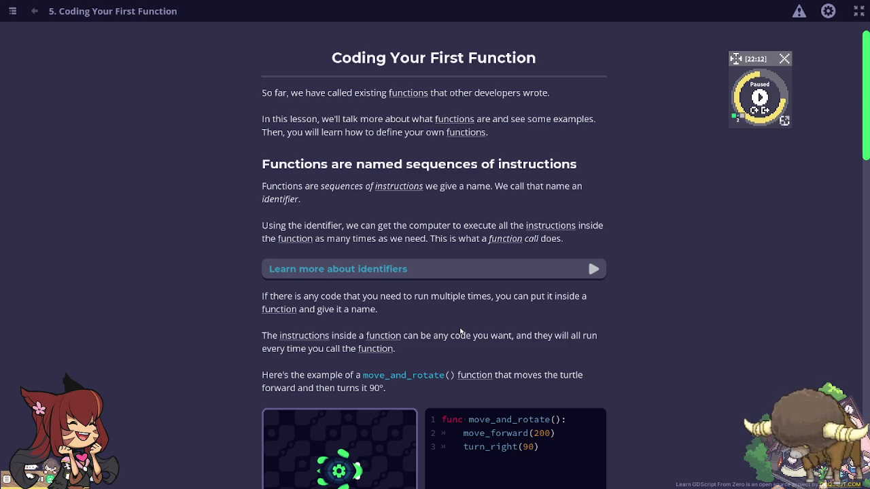
Run the move_and_rotate() demo to draw a line.
{"action": "scroll", "coordinate": [461, 331], "scroll_direction": "down", "scroll_amount": 2}
{"action": "scroll", "coordinate": [459, 332], "scroll_direction": "down", "scroll_amount": 3}
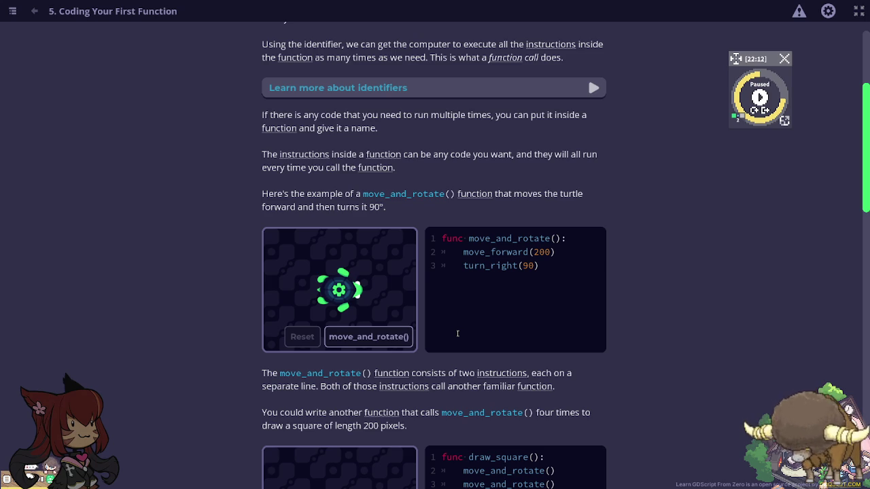
{"action": "left_click", "coordinate": [368, 337]}
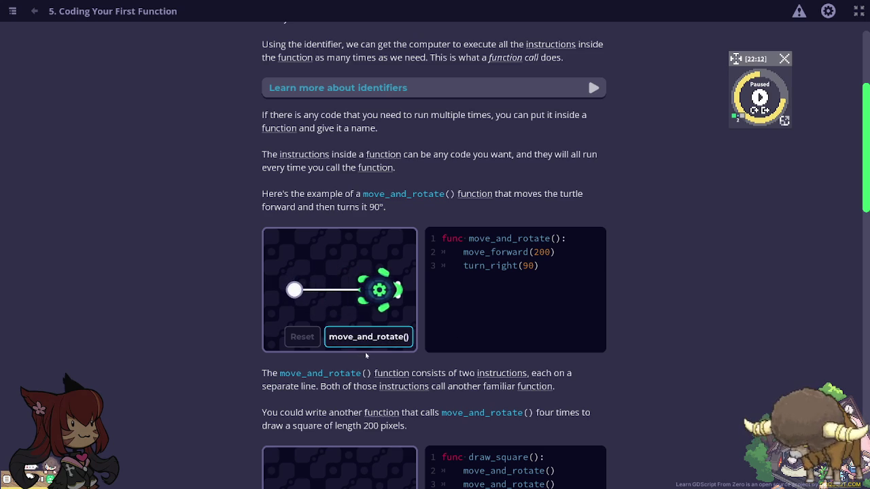
Run the draw_square() demo to draw a full square.
{"action": "scroll", "coordinate": [367, 357], "scroll_direction": "down", "scroll_amount": 1}
{"action": "scroll", "coordinate": [405, 359], "scroll_direction": "down", "scroll_amount": 2}
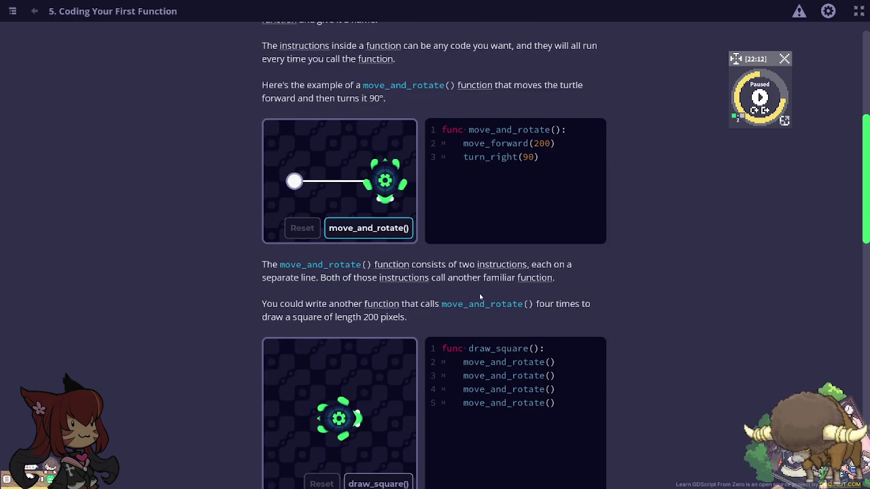
{"action": "scroll", "coordinate": [475, 299], "scroll_direction": "down", "scroll_amount": 2}
{"action": "left_click", "coordinate": [388, 411]}
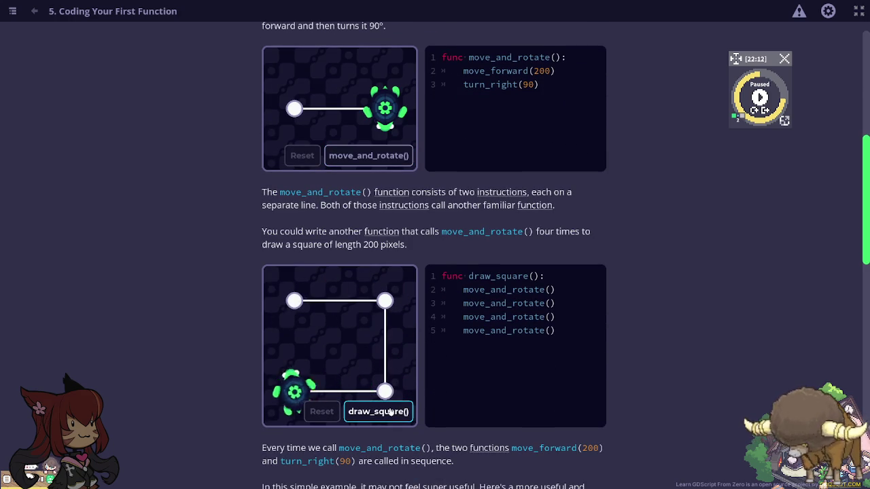
{"action": "scroll", "coordinate": [390, 411], "scroll_direction": "down", "scroll_amount": 2}
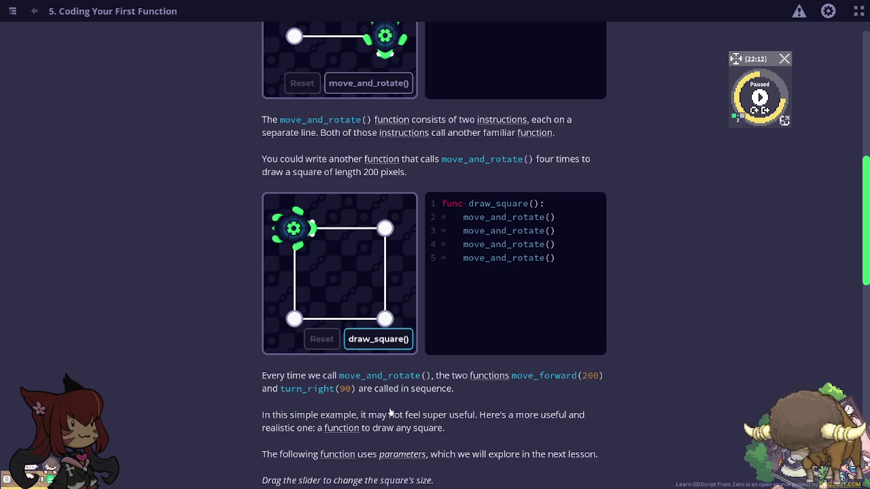
{"action": "scroll", "coordinate": [390, 412], "scroll_direction": "down", "scroll_amount": 1}
{"action": "scroll", "coordinate": [390, 413], "scroll_direction": "down", "scroll_amount": 2}
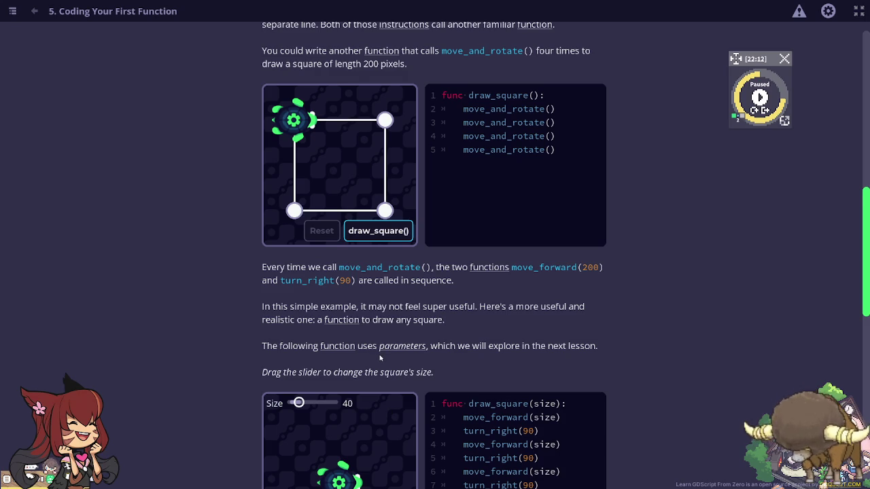
{"action": "scroll", "coordinate": [382, 364], "scroll_direction": "down", "scroll_amount": 1}
{"action": "scroll", "coordinate": [379, 364], "scroll_direction": "down", "scroll_amount": 1}
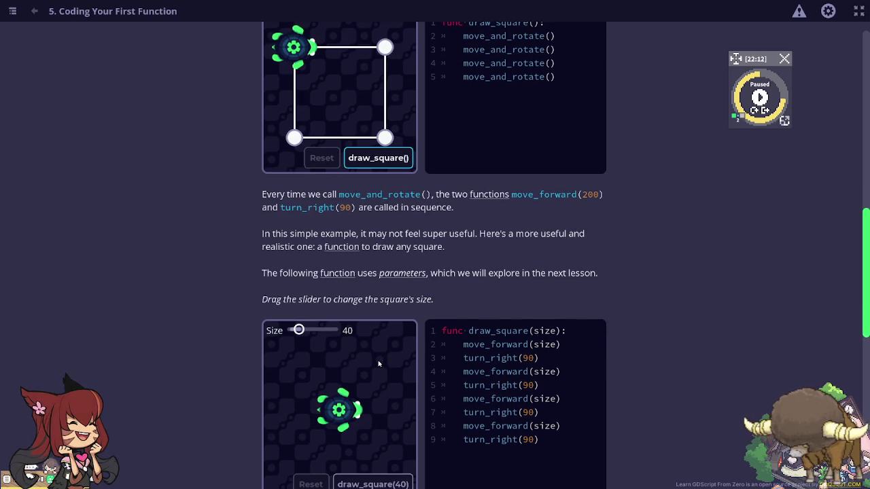
{"action": "scroll", "coordinate": [379, 364], "scroll_direction": "down", "scroll_amount": 2}
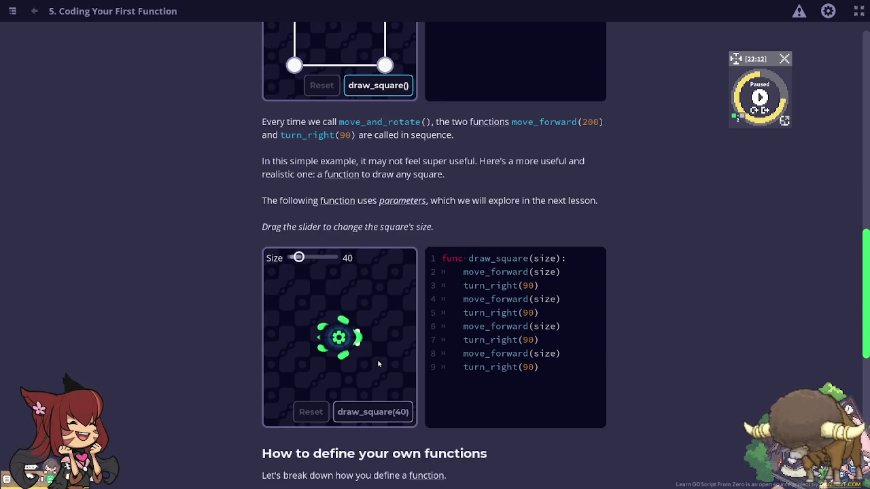
Draw the square at size 40, then set Size to 110 and redraw it.
{"action": "left_click", "coordinate": [379, 413]}
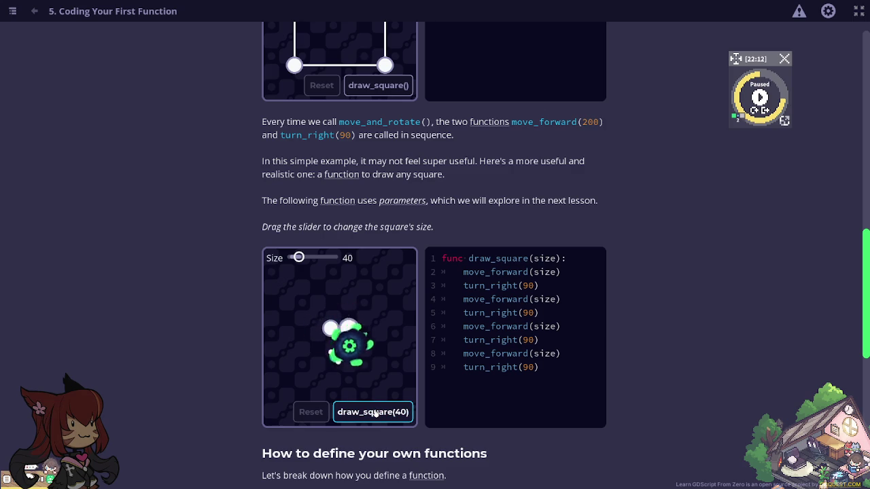
{"action": "left_click_drag", "start_coordinate": [298, 258], "coordinate": [311, 258]}
{"action": "left_click", "coordinate": [384, 419]}
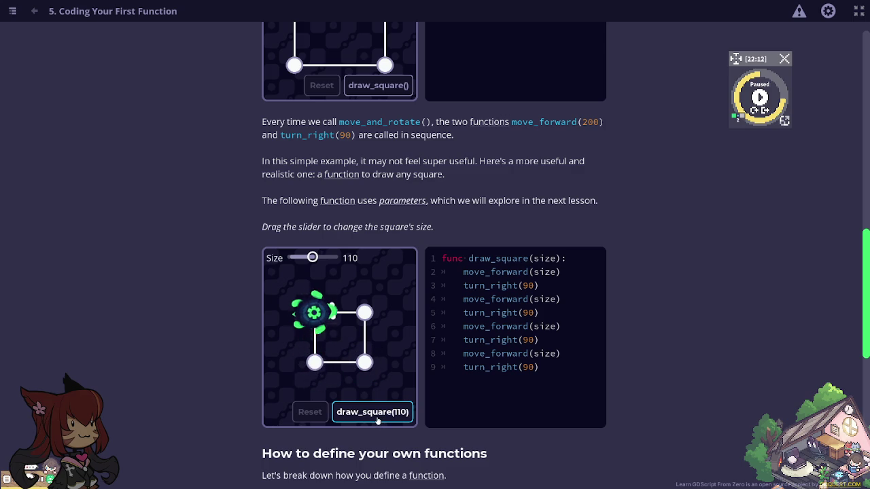
{"action": "left_click", "coordinate": [377, 418]}
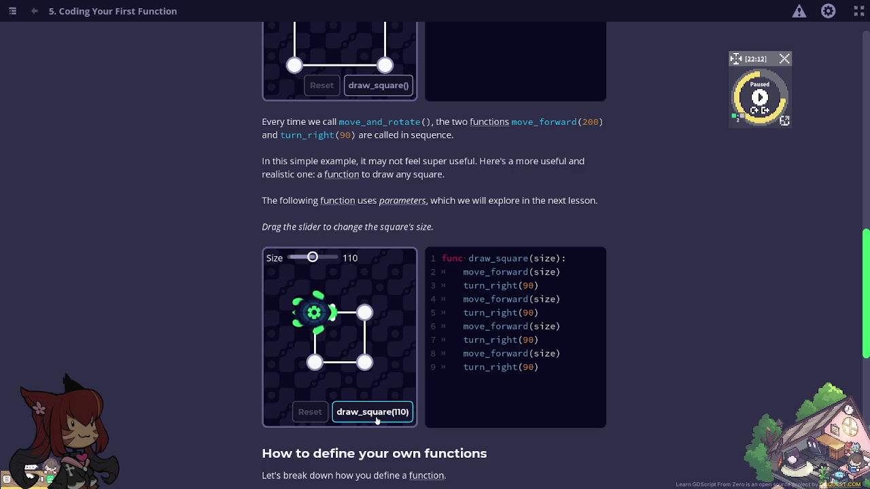
{"action": "scroll", "coordinate": [376, 420], "scroll_direction": "down", "scroll_amount": 3}
{"action": "scroll", "coordinate": [377, 420], "scroll_direction": "down", "scroll_amount": 1}
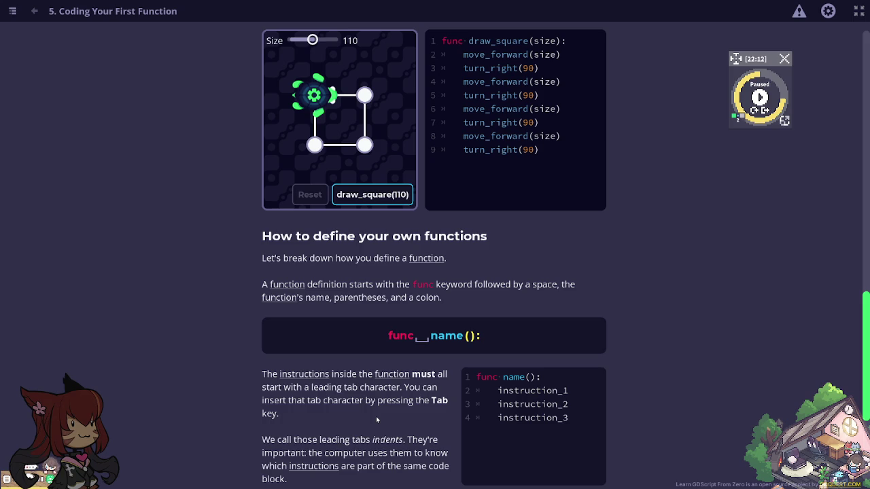
{"action": "scroll", "coordinate": [376, 416], "scroll_direction": "down", "scroll_amount": 3}
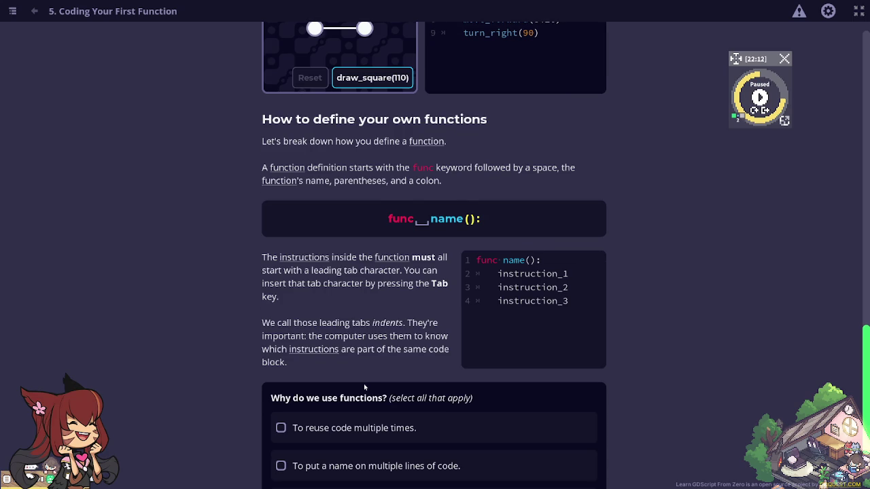
Tick the reusing-code, naming-lines and running-several-instructions answers, then submit the quiz.
{"action": "scroll", "coordinate": [364, 386], "scroll_direction": "down", "scroll_amount": 2}
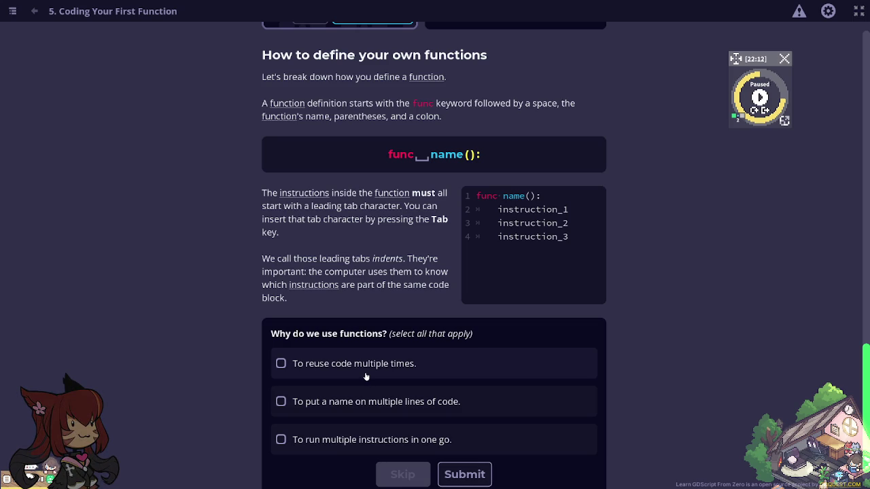
{"action": "left_click", "coordinate": [365, 376]}
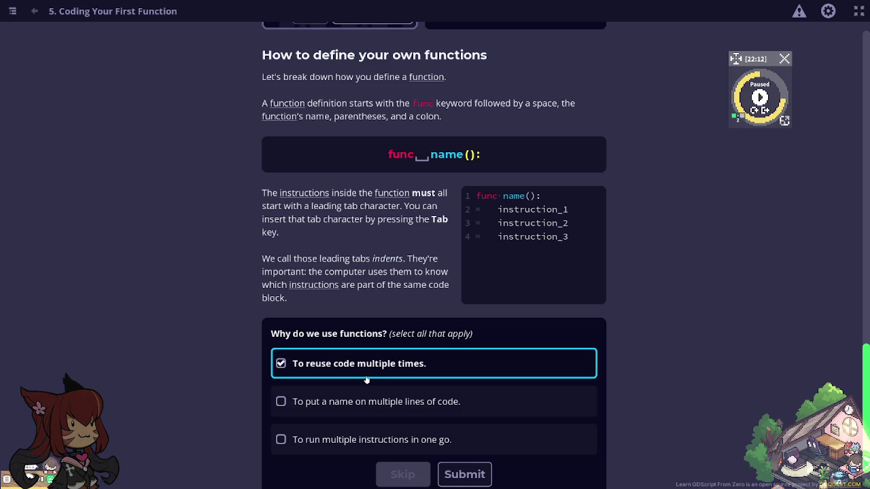
{"action": "left_click", "coordinate": [367, 368]}
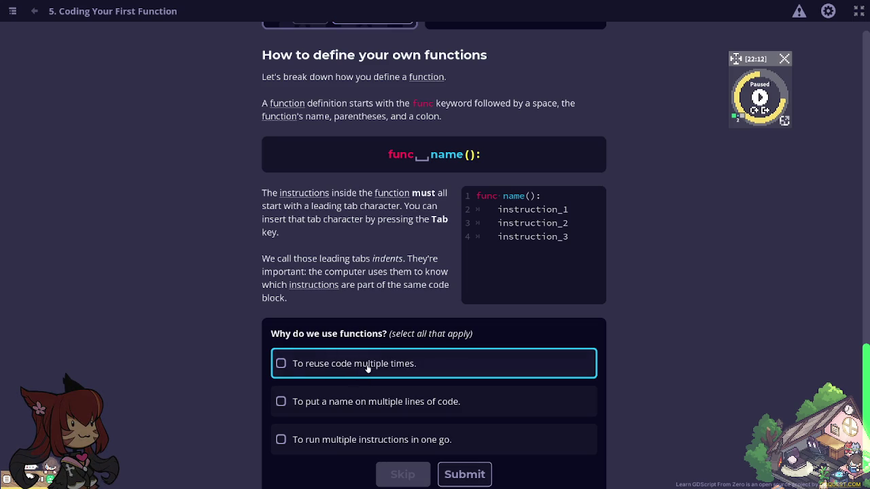
{"action": "left_click", "coordinate": [353, 408]}
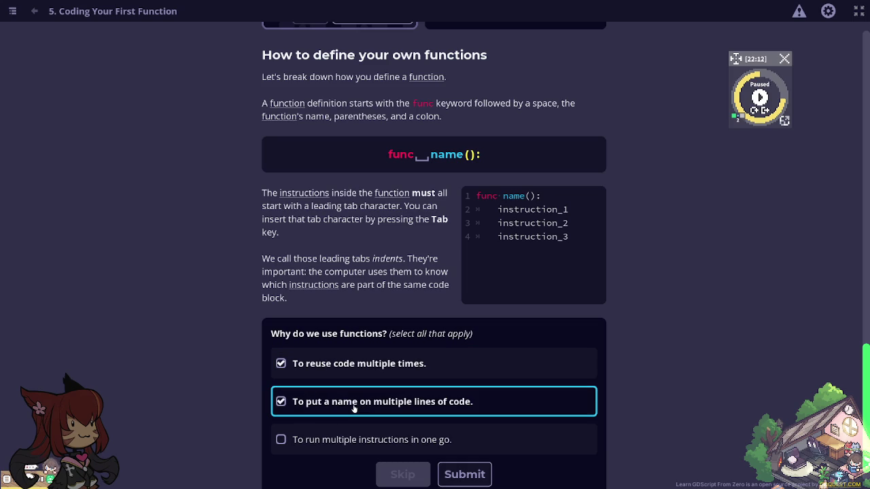
{"action": "left_click", "coordinate": [345, 435]}
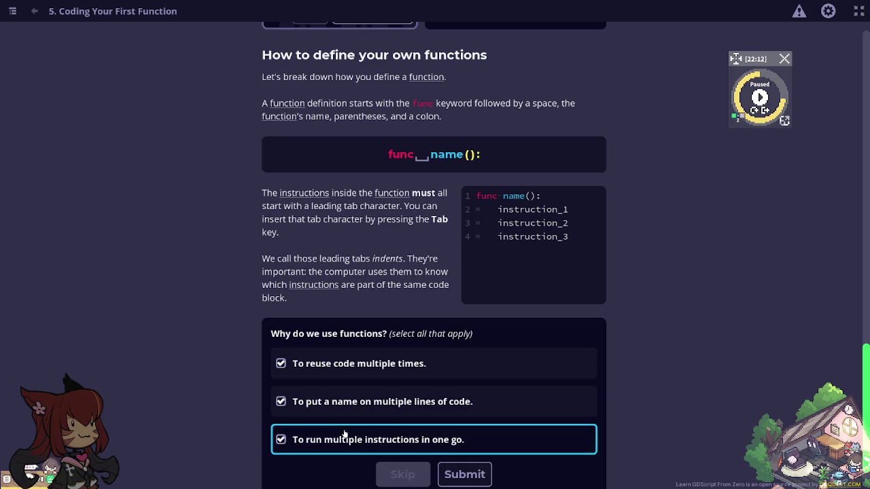
{"action": "left_click", "coordinate": [459, 474]}
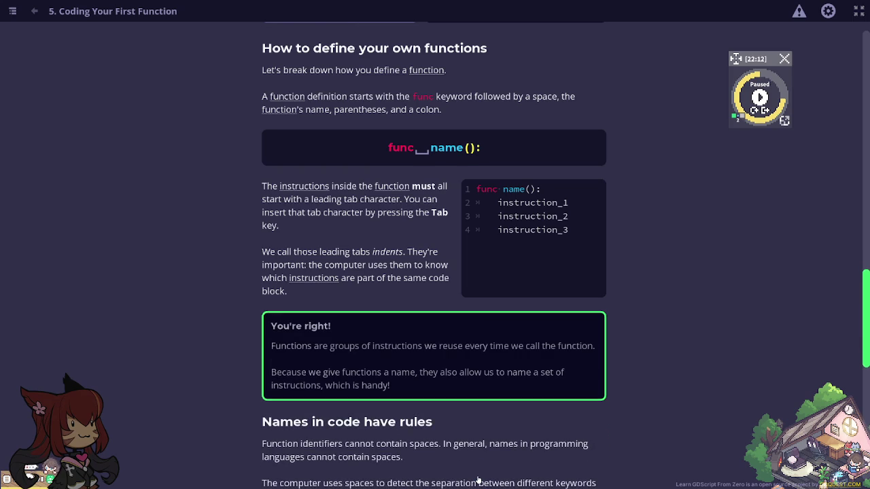
Scroll down lesson 5 to the 'Names in code have rules' section.
{"action": "scroll", "coordinate": [476, 476], "scroll_direction": "down", "scroll_amount": 1}
{"action": "scroll", "coordinate": [466, 455], "scroll_direction": "down", "scroll_amount": 1}
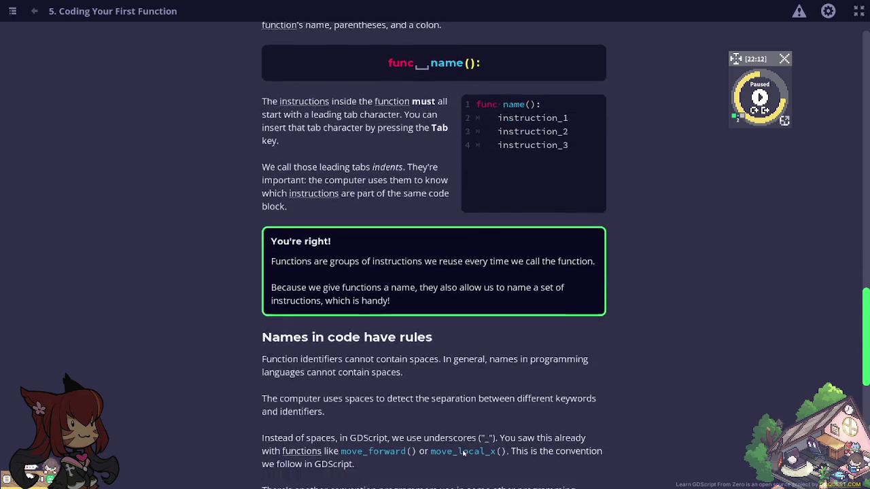
{"action": "scroll", "coordinate": [464, 453], "scroll_direction": "down", "scroll_amount": 1}
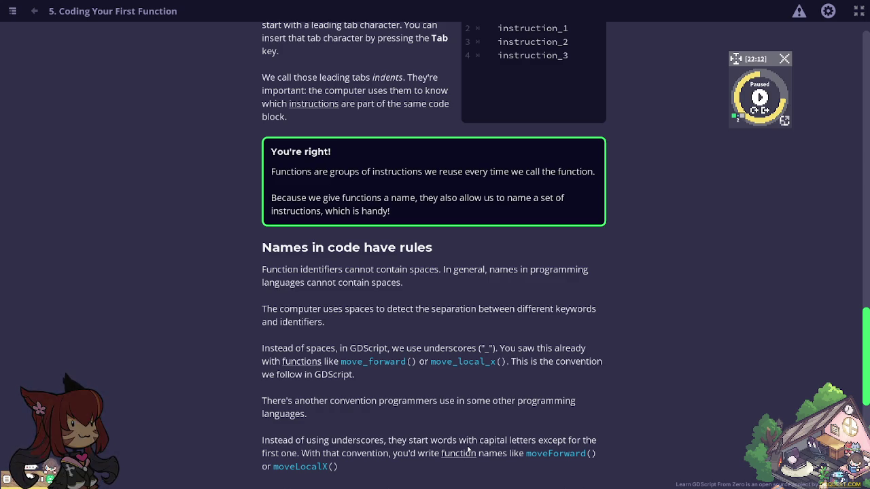
{"action": "scroll", "coordinate": [439, 463], "scroll_direction": "down", "scroll_amount": 3}
Submit move_forward, make3NewCharacters and jump as the valid function names.
{"action": "scroll", "coordinate": [435, 462], "scroll_direction": "down", "scroll_amount": 5}
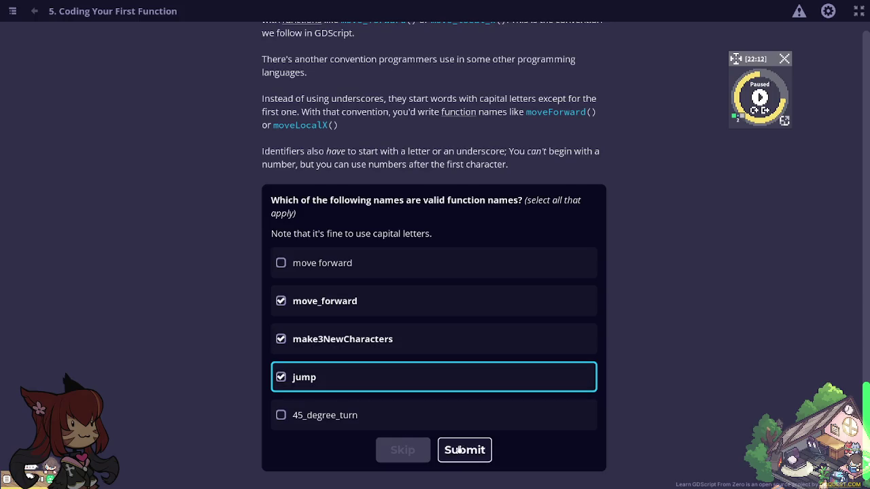
{"action": "left_click", "coordinate": [465, 451]}
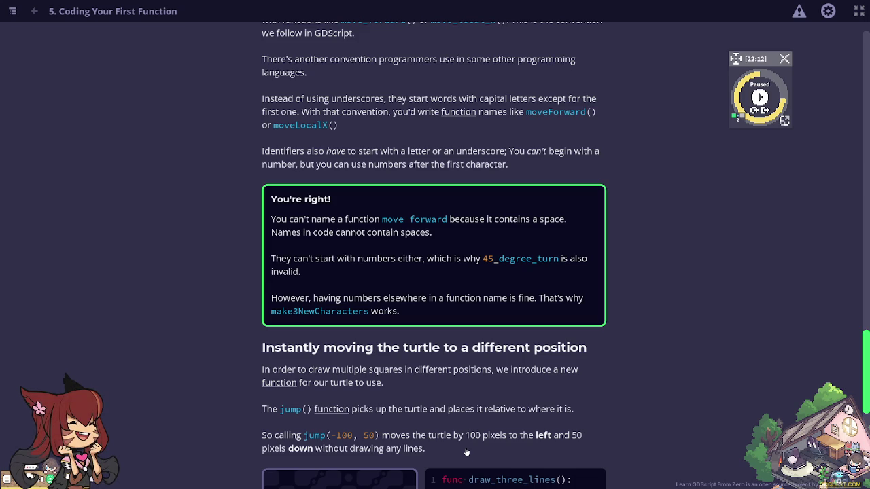
{"action": "scroll", "coordinate": [466, 451], "scroll_direction": "down", "scroll_amount": 1}
Run the draw_three_lines() turtle demo twice.
{"action": "scroll", "coordinate": [466, 448], "scroll_direction": "down", "scroll_amount": 2}
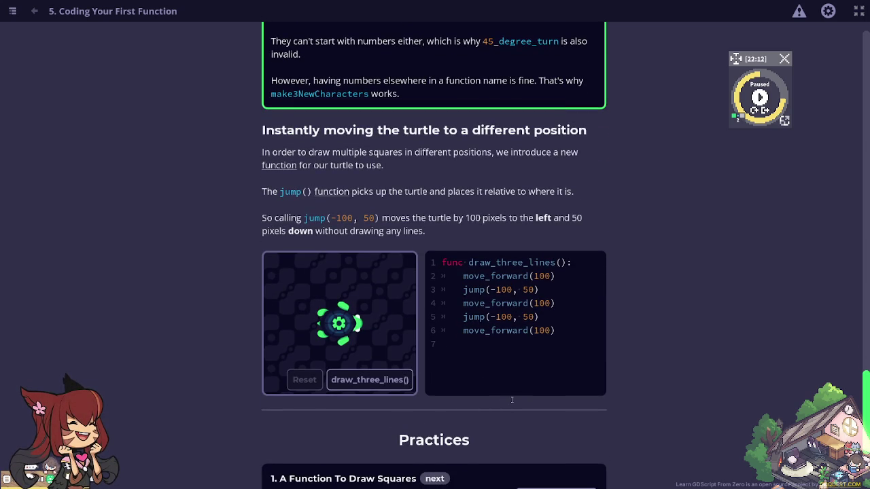
{"action": "left_click", "coordinate": [350, 382]}
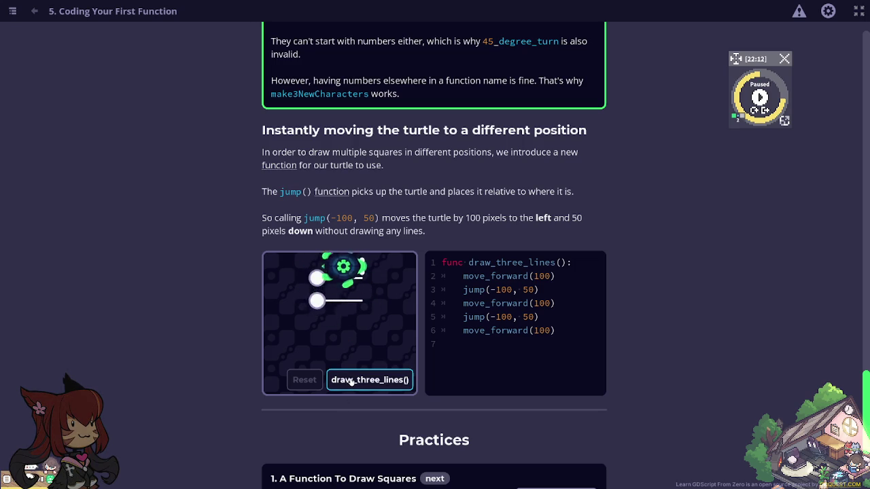
{"action": "left_click", "coordinate": [350, 382]}
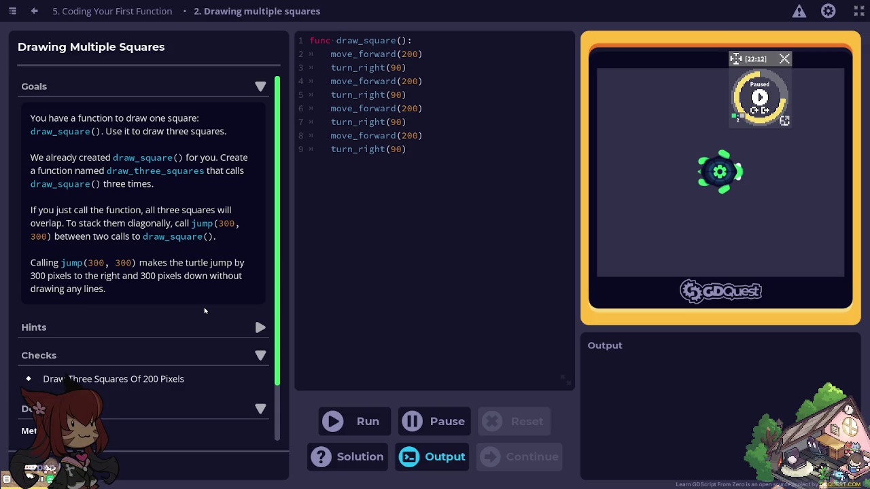
Define draw_three_squares() below draw_square, starting with a draw_square() call.
{"action": "key", "text": "Return"}
{"action": "key", "text": "Return"}
{"action": "key", "text": "BackSpace"}
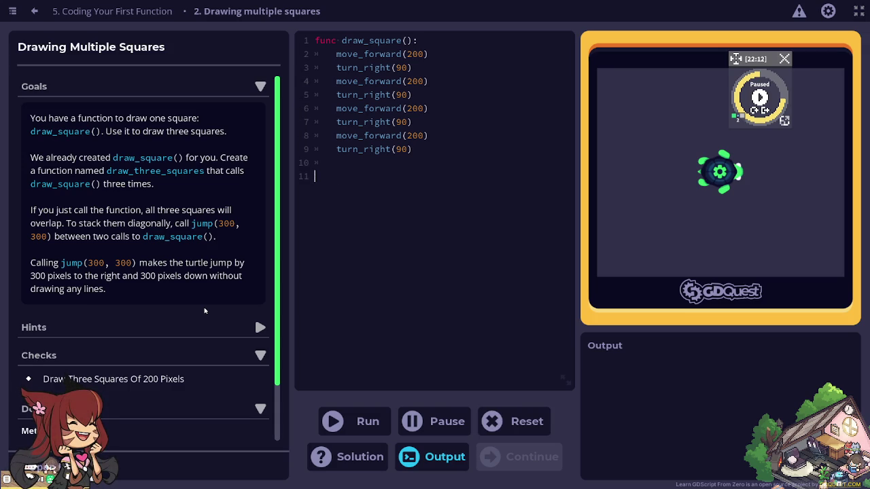
{"action": "key", "text": "BackSpace"}
{"action": "key", "text": "BackSpace"}
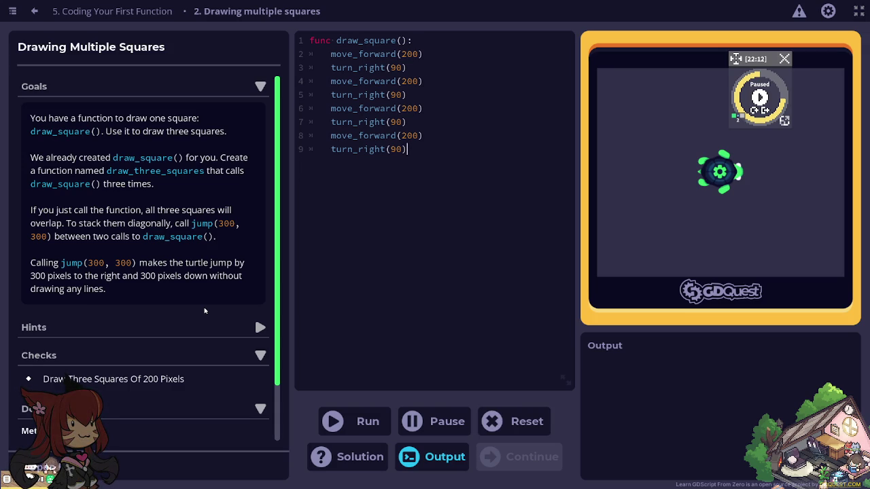
{"action": "type", "text": "func "}
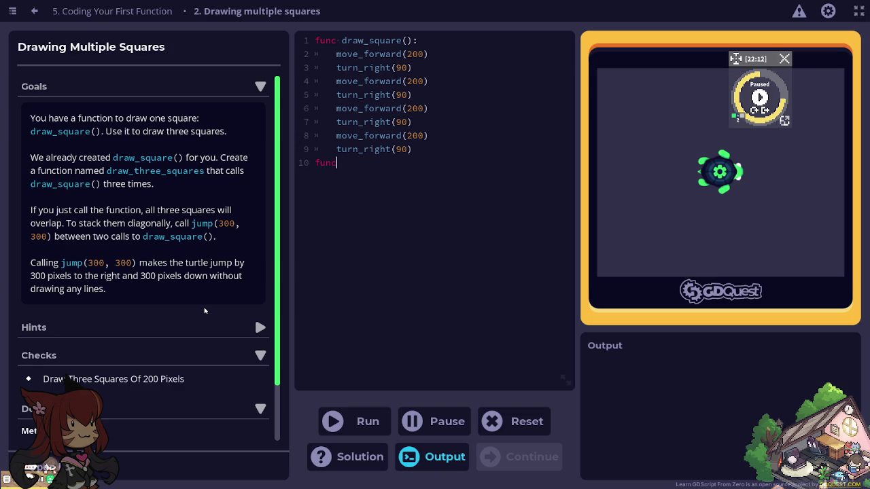
{"action": "type", "text": "draw_three_squares():"}
{"action": "key", "text": "Return"}
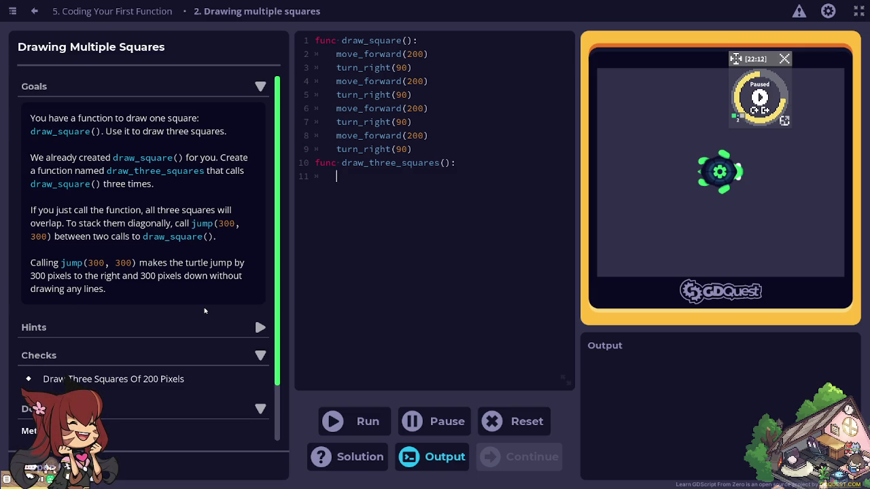
{"action": "type", "text": "draw"}
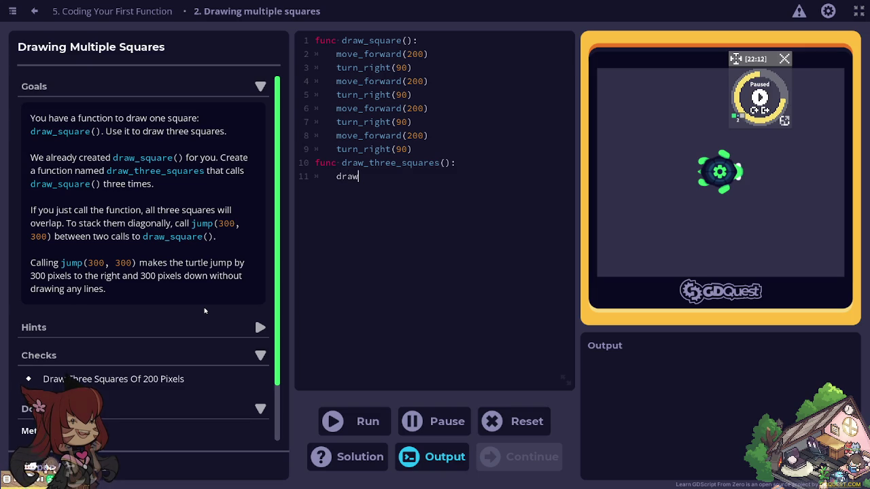
{"action": "type", "text": "_square()"}
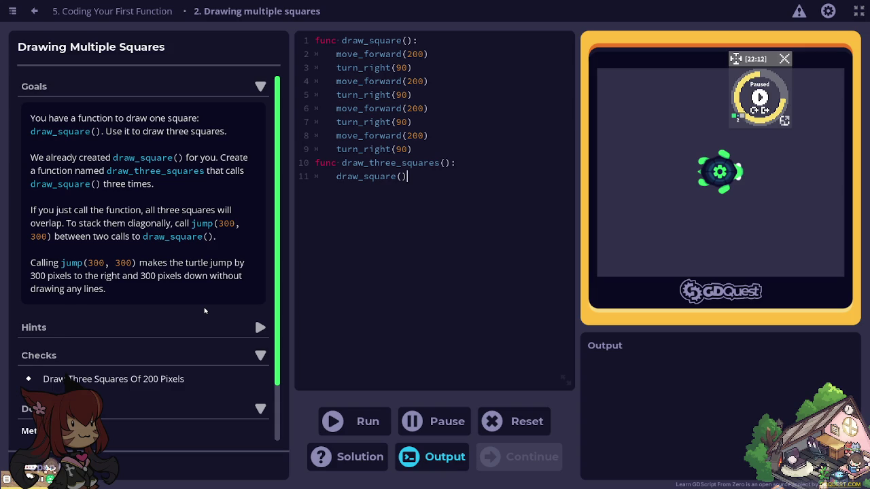
Add jump(300,300) and further draw_square() calls to the draw_three_squares body.
{"action": "key", "text": "Return"}
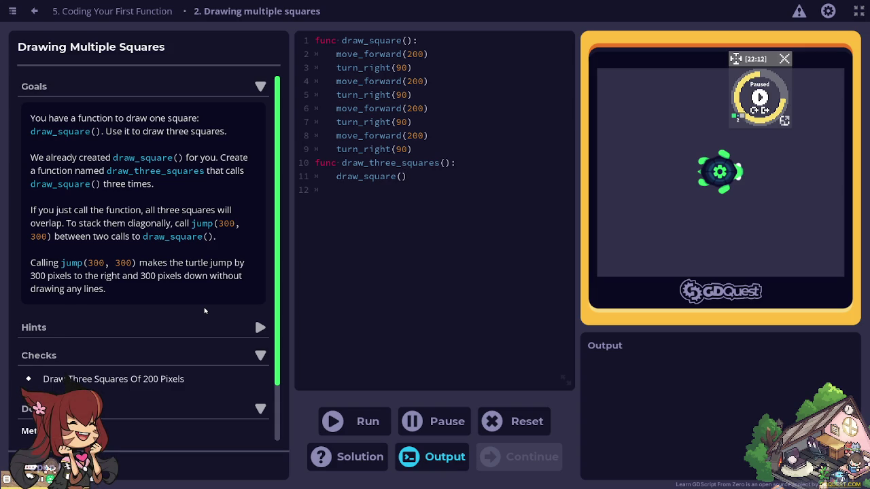
{"action": "type", "text": "jump("}
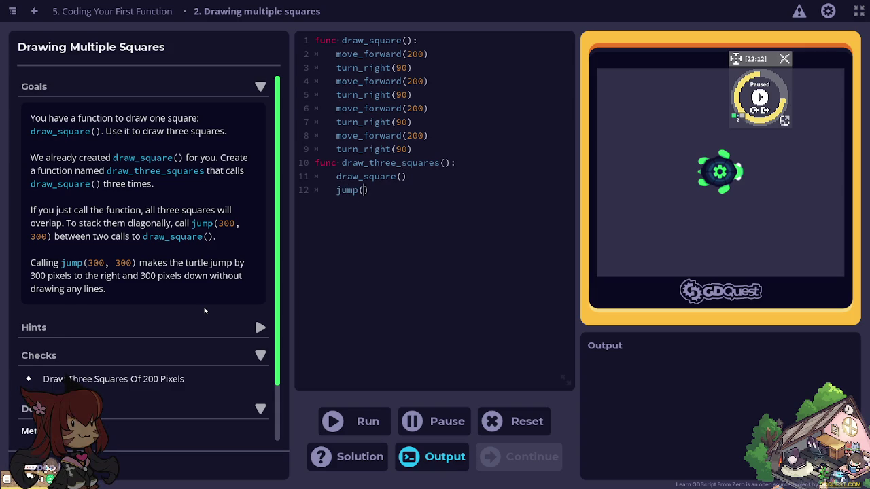
{"action": "type", "text": "300,300)"}
{"action": "key", "text": "Return"}
{"action": "type", "text": "draw"}
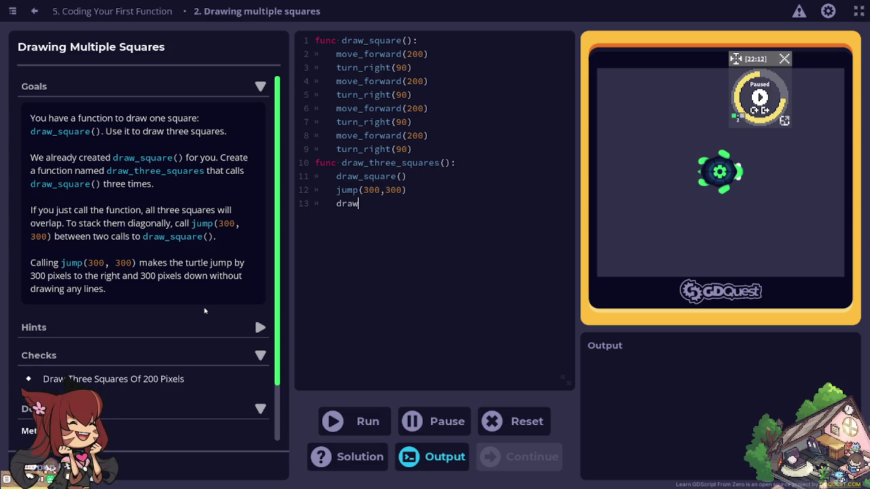
{"action": "type", "text": "_three_squares"}
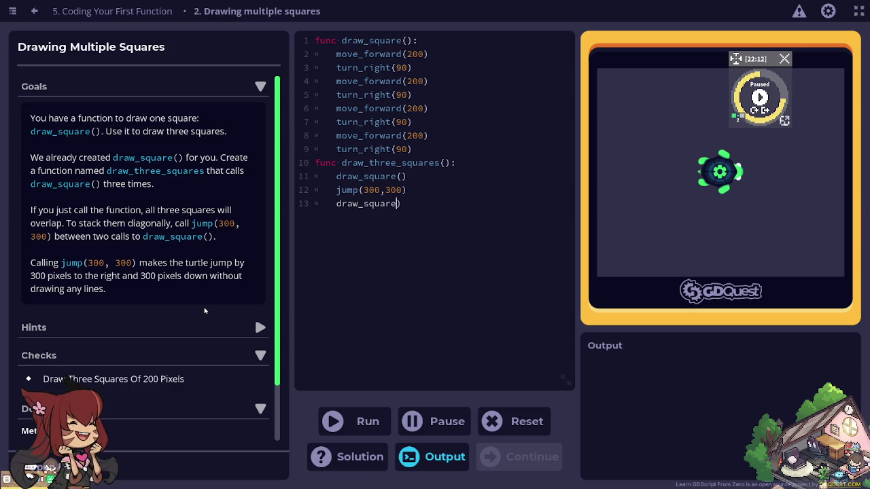
{"action": "type", "text": "(): \tdraw_square() \t"}
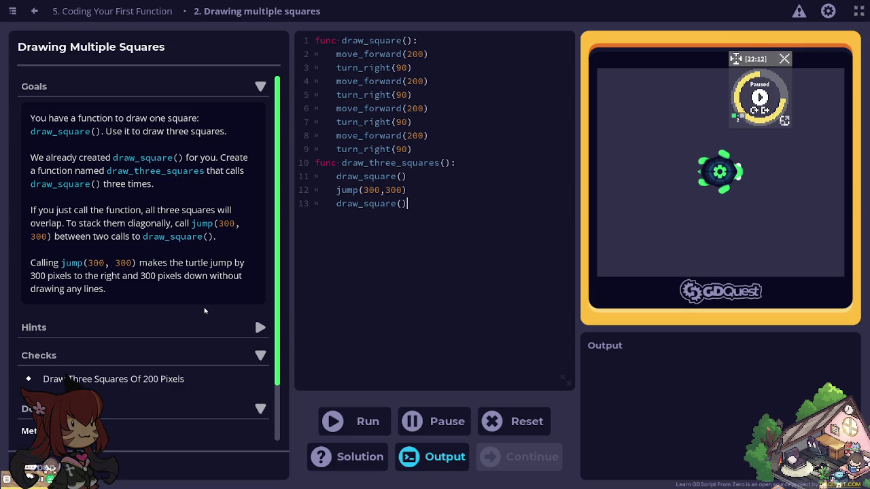
{"action": "type", "text": "jump(300,300)"}
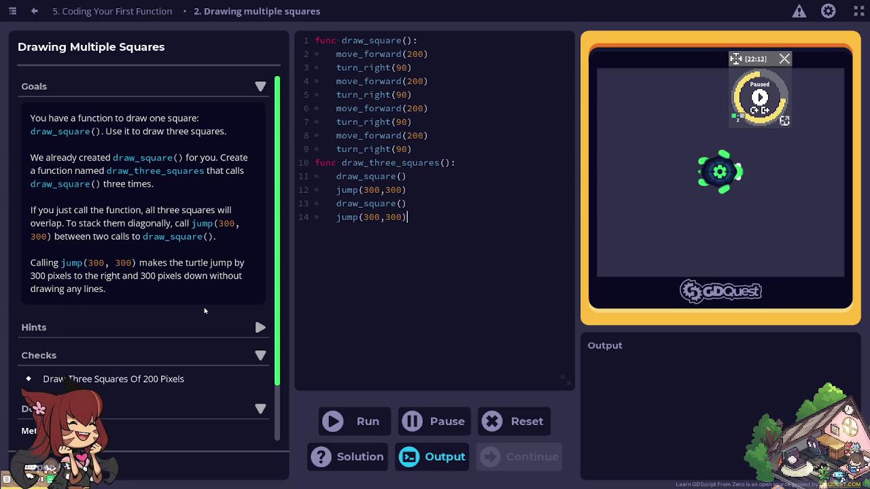
{"action": "key", "text": "Return"}
{"action": "type", "text": "draw_square())"}
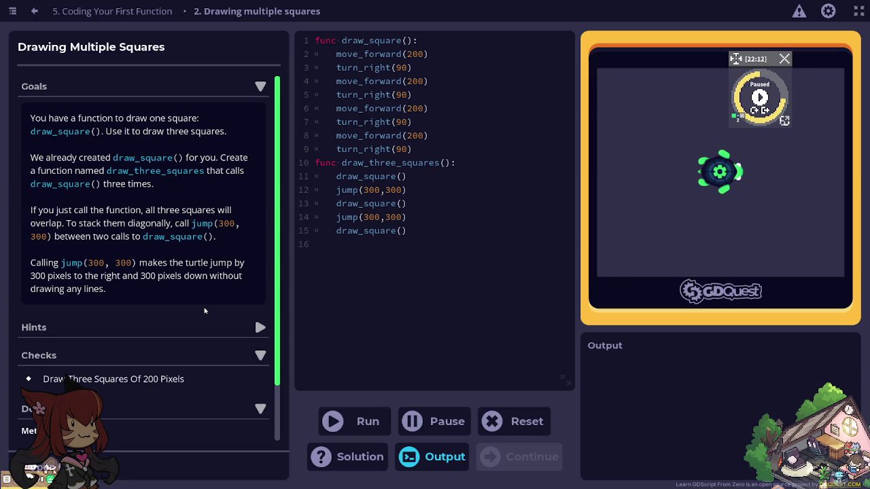
Run the code to draw three squares and continue past the completion messages.
{"action": "left_click", "coordinate": [349, 422]}
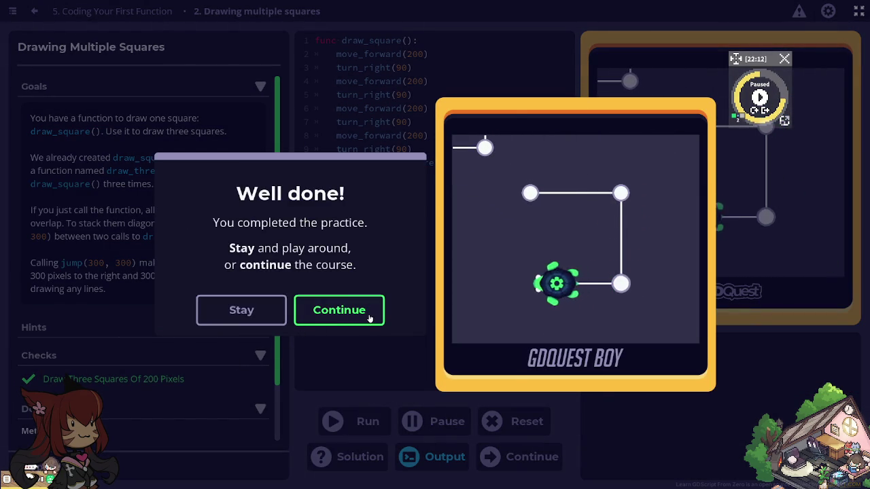
{"action": "left_click", "coordinate": [369, 317]}
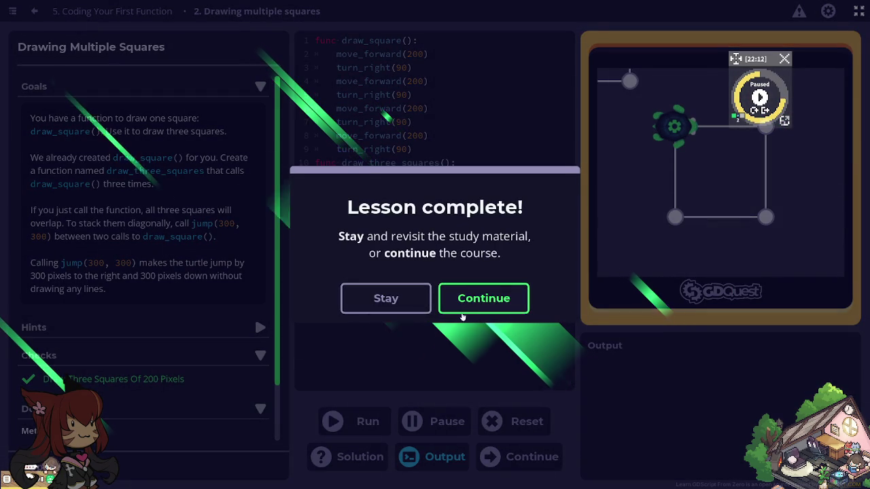
{"action": "left_click", "coordinate": [478, 307]}
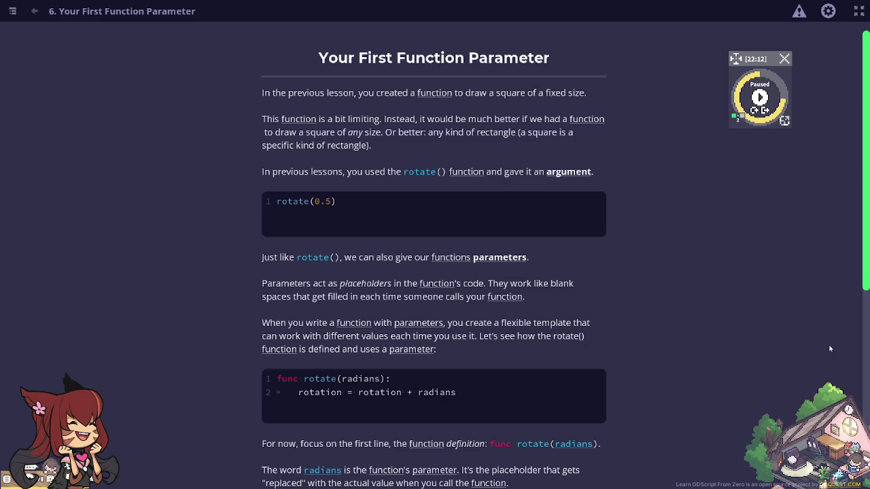
Choose 'A label you give to a value the function receives' in lesson 6's parameter quiz.
{"action": "scroll", "coordinate": [825, 347], "scroll_direction": "down", "scroll_amount": 3}
{"action": "scroll", "coordinate": [824, 345], "scroll_direction": "down", "scroll_amount": 2}
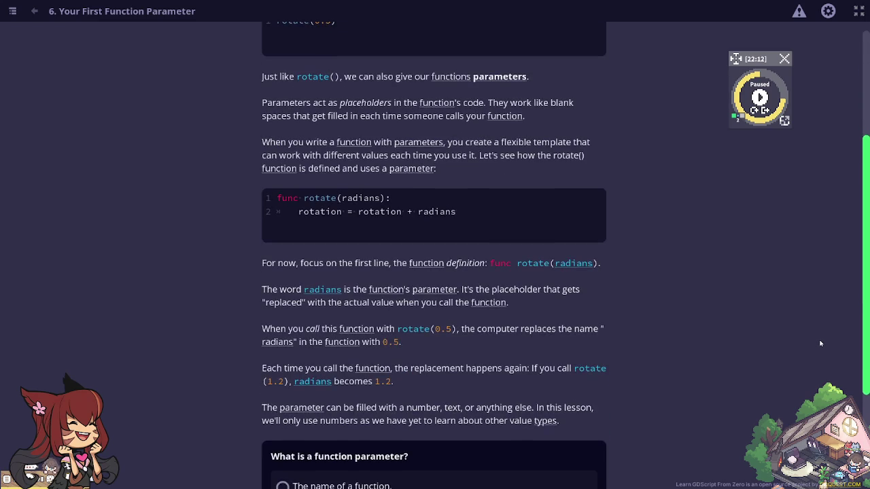
{"action": "scroll", "coordinate": [820, 344], "scroll_direction": "down", "scroll_amount": 2}
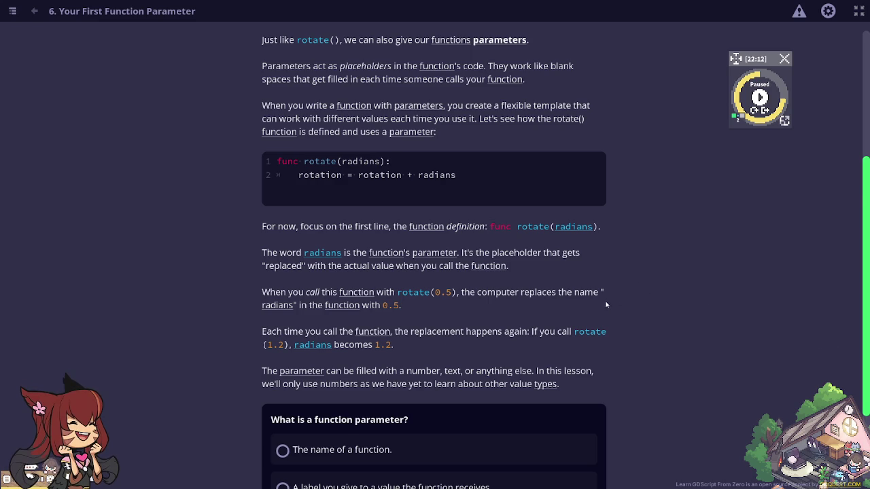
{"action": "scroll", "coordinate": [600, 305], "scroll_direction": "down", "scroll_amount": 2}
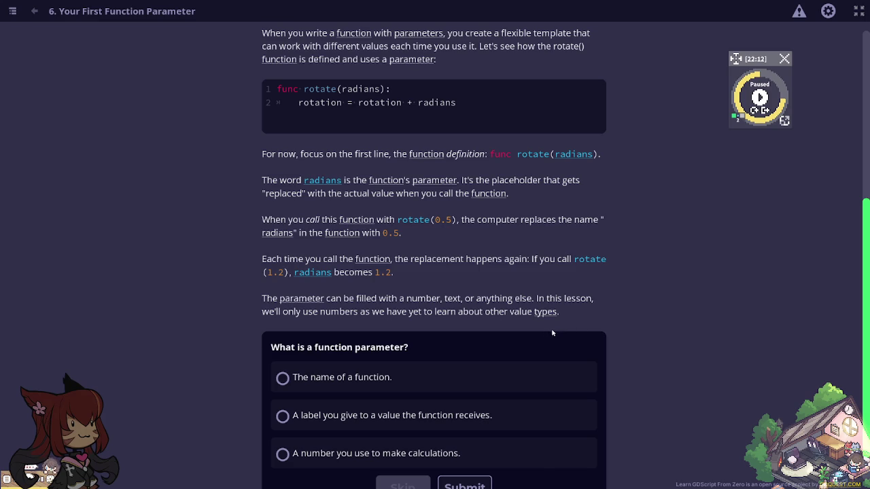
{"action": "left_click", "coordinate": [445, 418]}
Submit the parameter answer and scroll on to the draw_square(length) examples.
{"action": "scroll", "coordinate": [421, 452], "scroll_direction": "down", "scroll_amount": 1}
{"action": "left_click", "coordinate": [466, 450]}
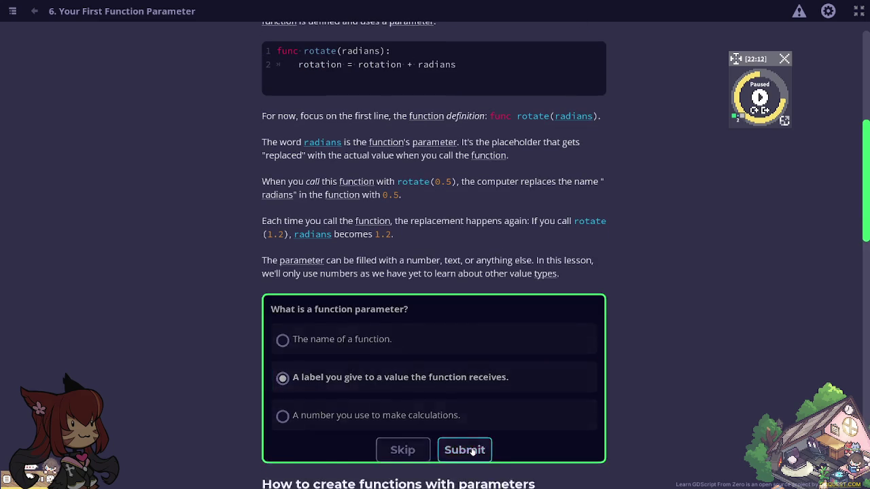
{"action": "scroll", "coordinate": [472, 452], "scroll_direction": "down", "scroll_amount": 2}
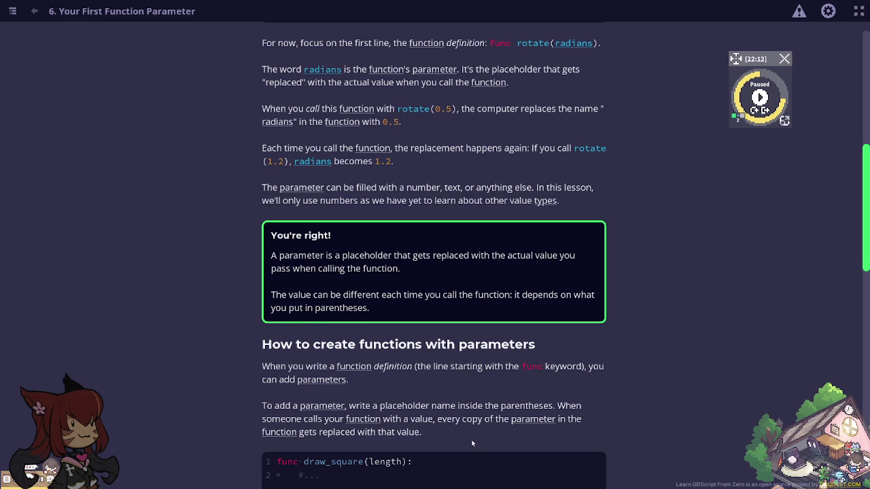
{"action": "scroll", "coordinate": [486, 417], "scroll_direction": "down", "scroll_amount": 3}
{"action": "scroll", "coordinate": [492, 405], "scroll_direction": "down", "scroll_amount": 1}
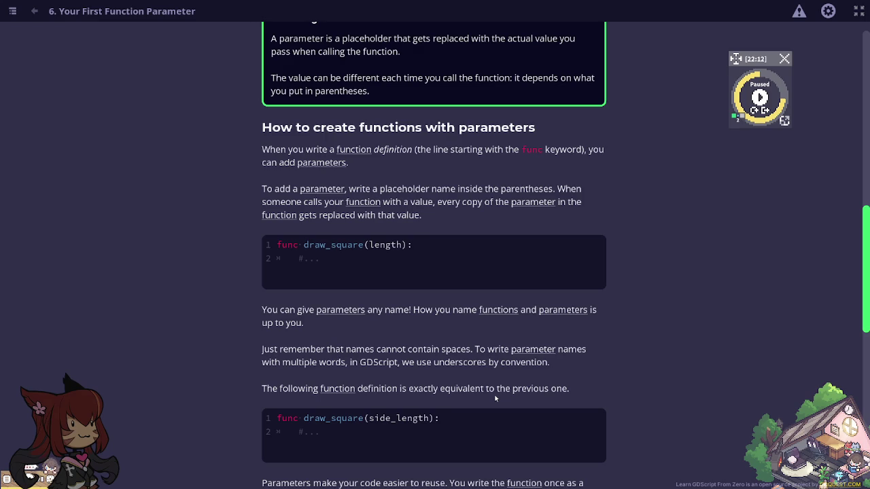
Review lesson progress in the Learn GDScript From Zero course index, then exit fullscreen.
{"action": "left_click", "coordinate": [9, 13]}
{"action": "scroll", "coordinate": [239, 202], "scroll_direction": "down", "scroll_amount": 5}
{"action": "scroll", "coordinate": [269, 215], "scroll_direction": "down", "scroll_amount": 2}
{"action": "scroll", "coordinate": [269, 215], "scroll_direction": "up", "scroll_amount": 5}
{"action": "scroll", "coordinate": [269, 215], "scroll_direction": "up", "scroll_amount": 2}
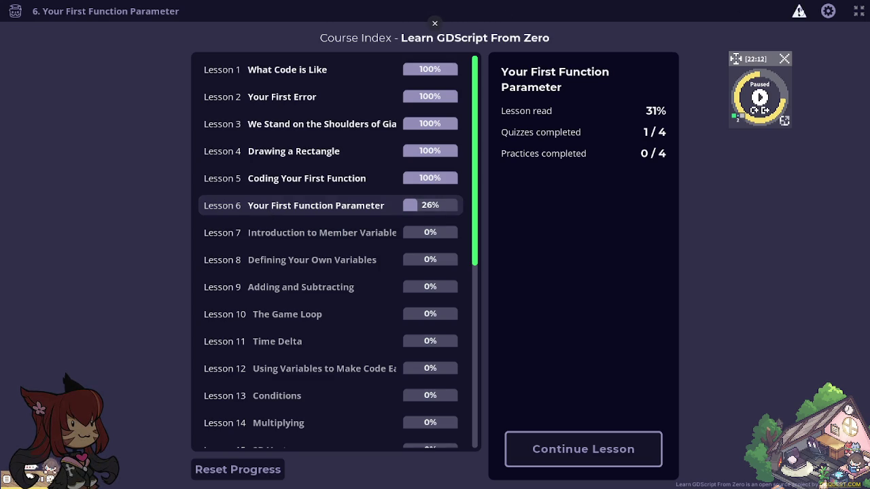
{"action": "left_click", "coordinate": [859, 12]}
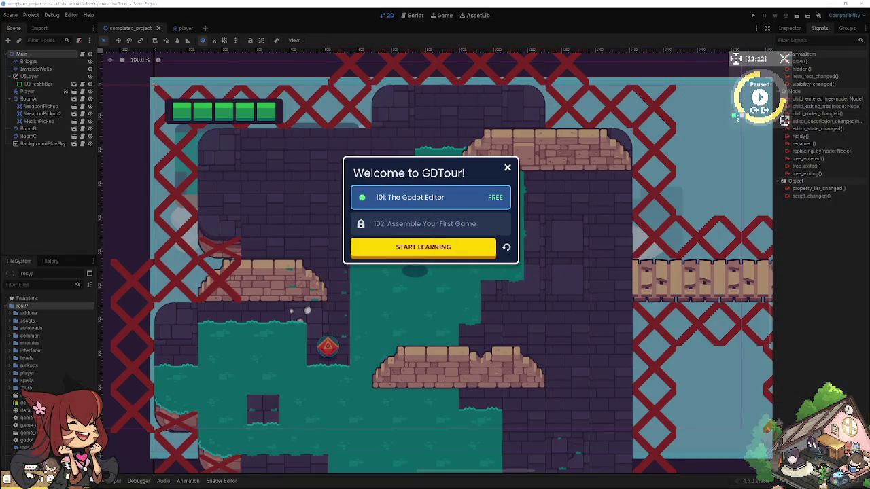
Dismiss the Welcome to GDTour dialog and close the Godot editor window.
{"action": "left_click", "coordinate": [508, 169]}
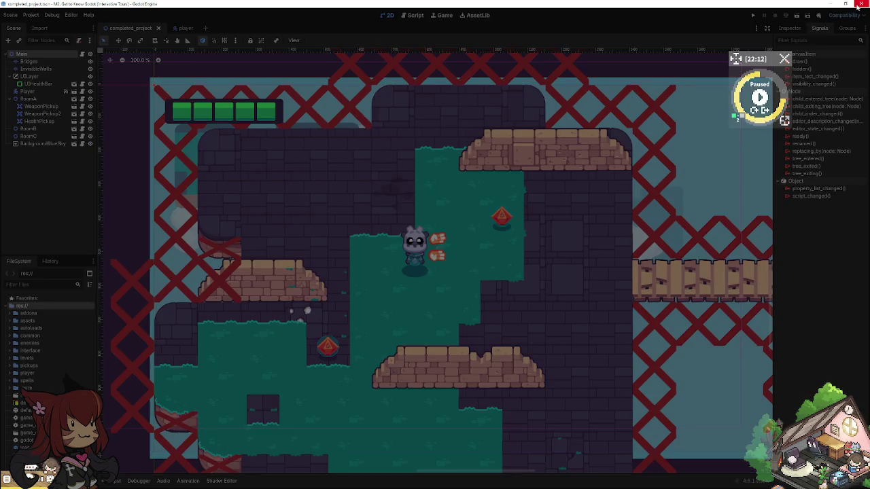
{"action": "left_click", "coordinate": [860, 4]}
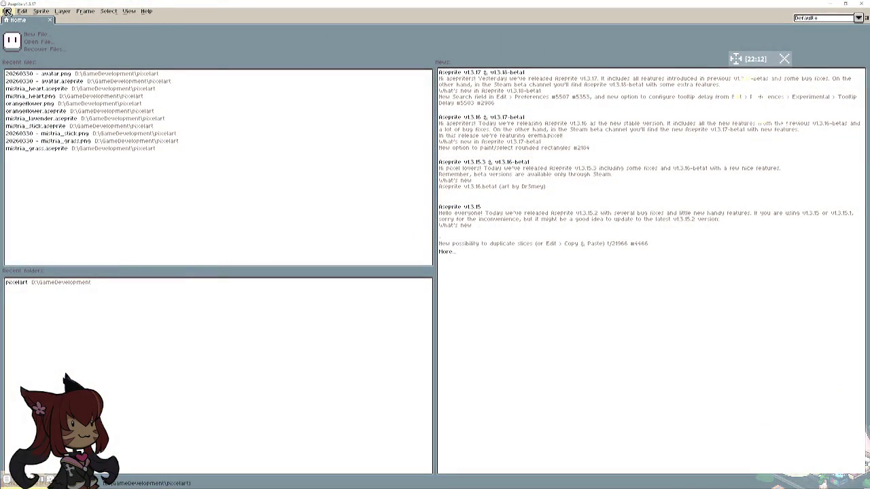
Create a new 128×128 sprite with a transparent background.
{"action": "left_click", "coordinate": [8, 12]}
{"action": "left_click", "coordinate": [14, 21]}
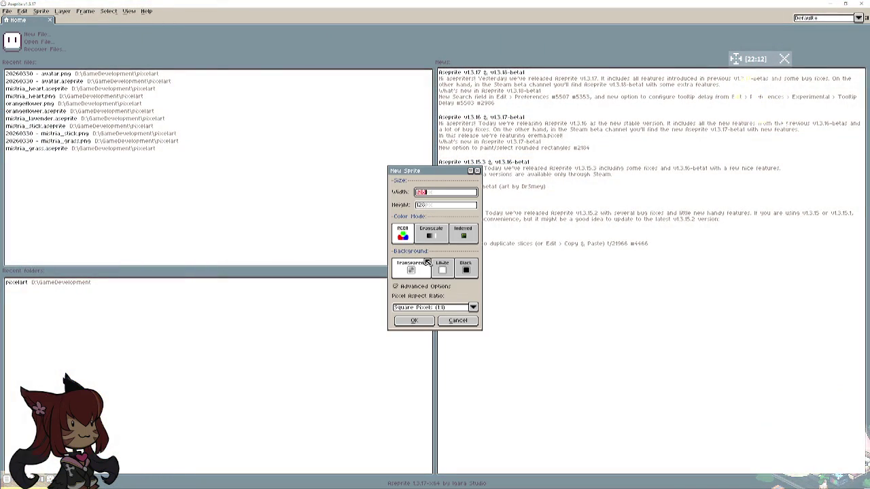
{"action": "left_click", "coordinate": [416, 320]}
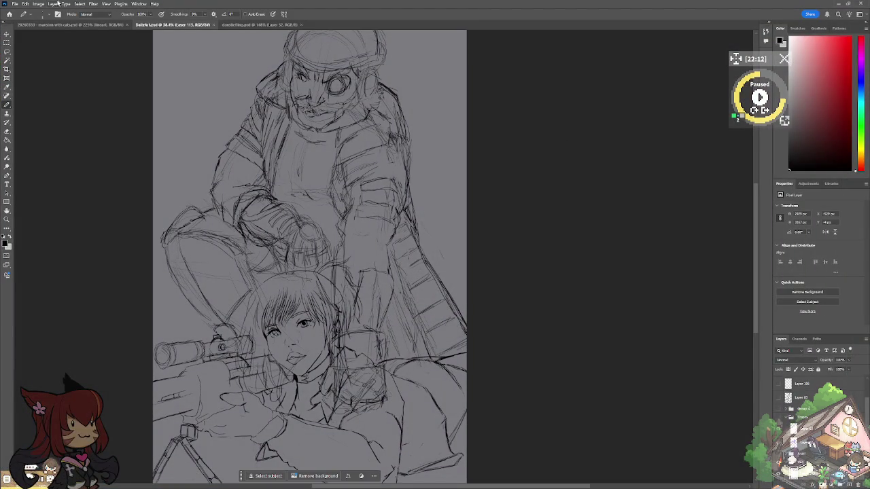
View the mansion pixel-art document in Photoshop, then return to Aseprite.
{"action": "left_click", "coordinate": [36, 25]}
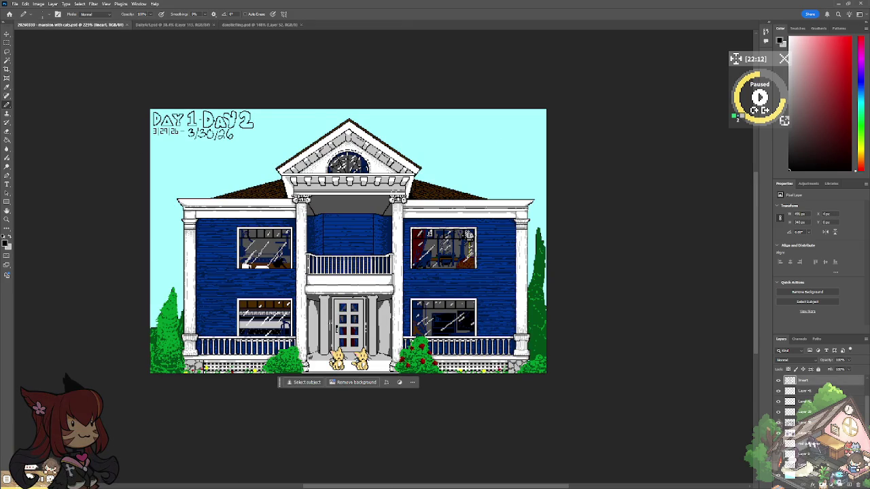
{"action": "left_click", "coordinate": [15, 4]}
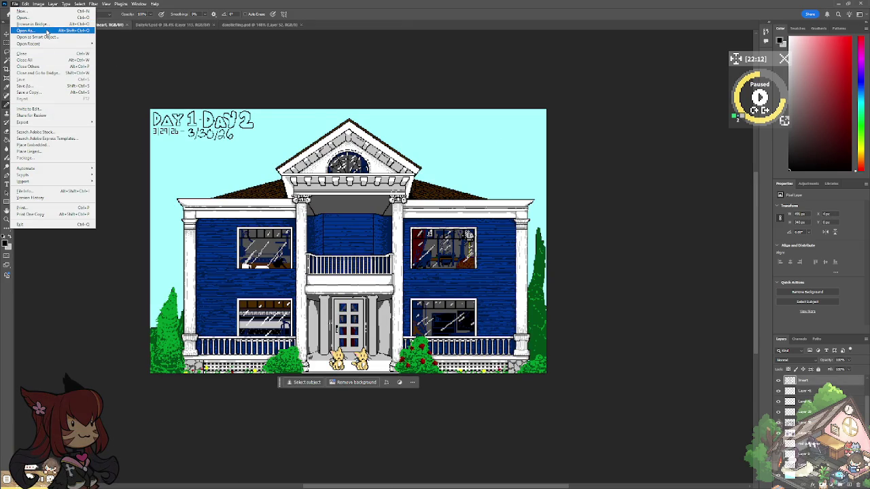
{"action": "left_click", "coordinate": [840, 5]}
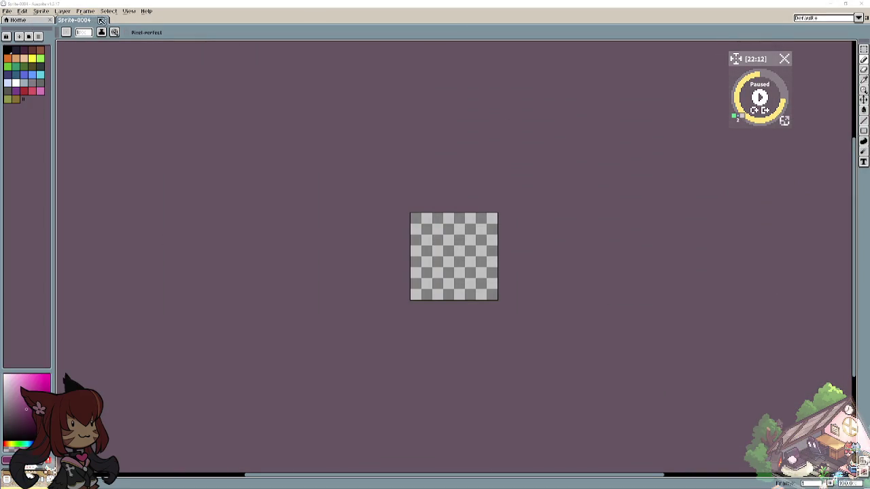
Close the empty 128×128 sprite and dismiss an accidentally opened file dialog.
{"action": "left_click", "coordinate": [104, 19]}
{"action": "left_click", "coordinate": [8, 11]}
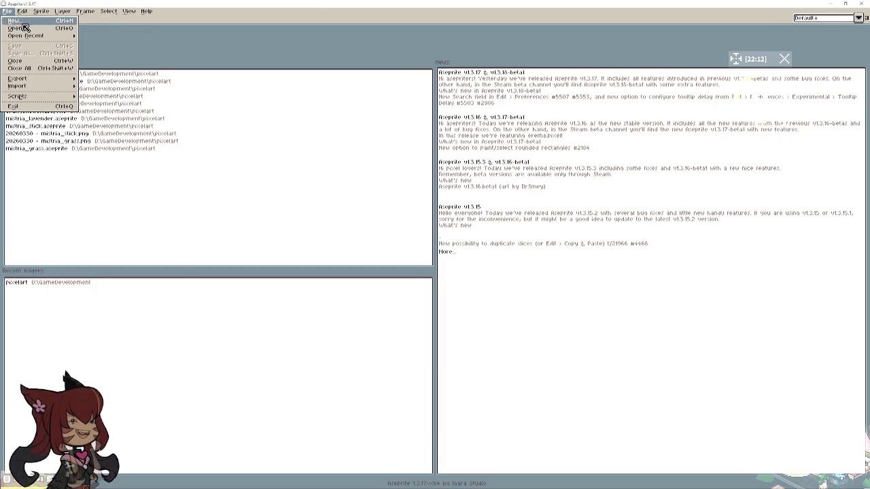
{"action": "key", "text": "Return"}
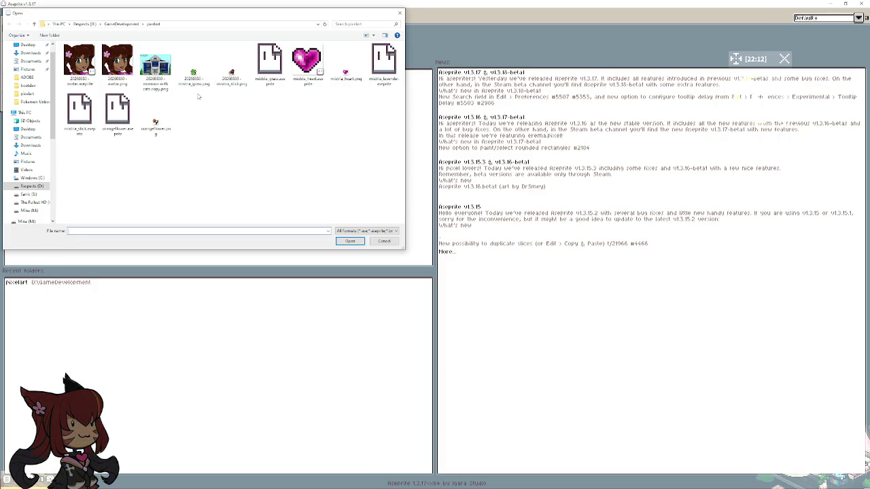
{"action": "left_click", "coordinate": [387, 241]}
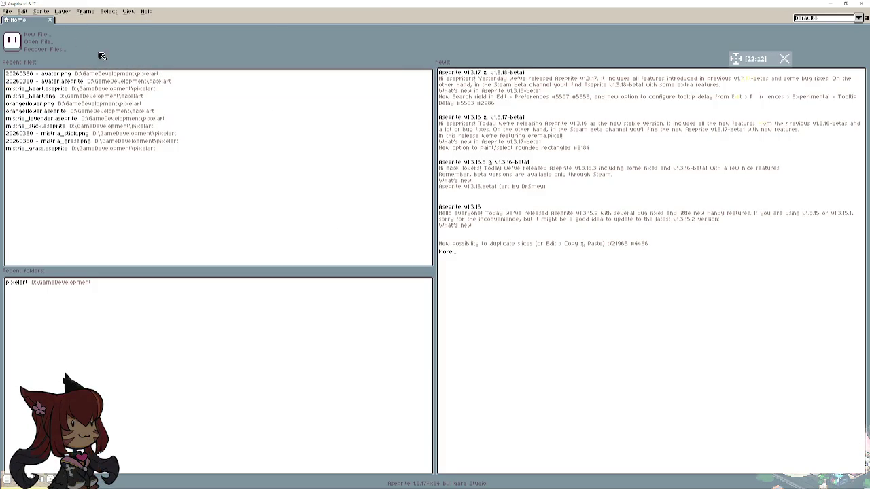
Make a new 640×480 transparent sprite and switch to the freehand pencil.
{"action": "left_click", "coordinate": [11, 12]}
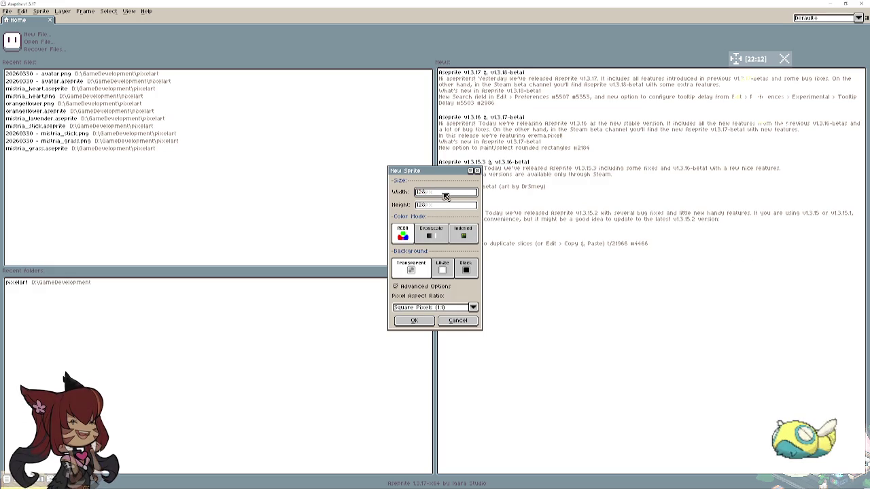
{"action": "type", "text": "640"}
{"action": "key", "text": "Tab"}
{"action": "type", "text": "480"}
{"action": "key", "text": "Return"}
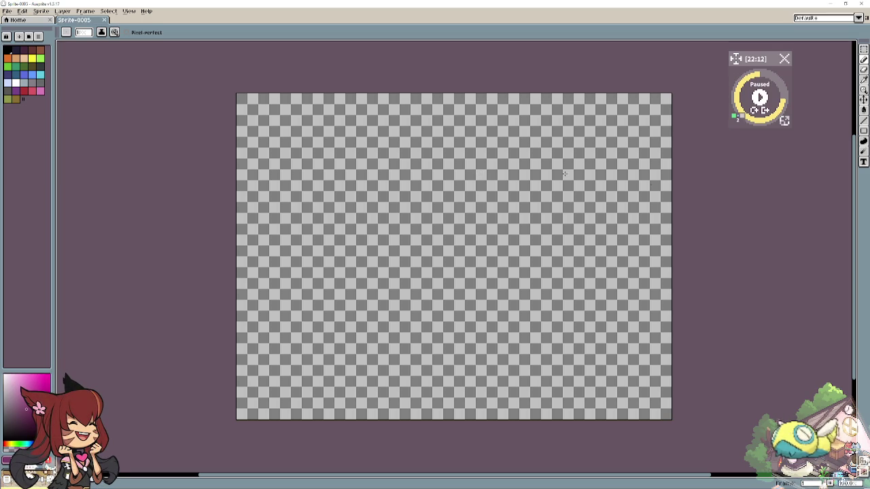
{"action": "left_click", "coordinate": [864, 59]}
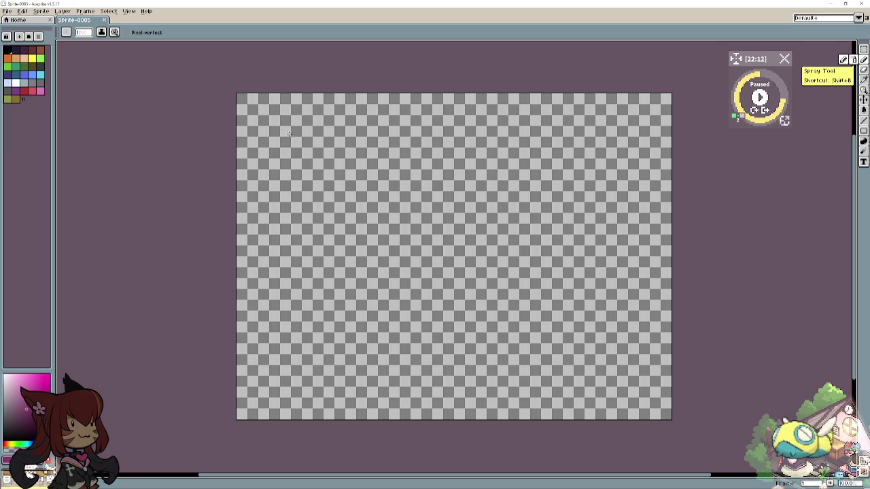
Sketch test lines across the canvas top, then select all and erase them.
{"action": "left_click_drag", "start_coordinate": [280, 128], "coordinate": [553, 141]}
{"action": "mouse_move", "coordinate": [507, 133]}
{"action": "left_mouse_down"}
{"action": "mouse_move", "coordinate": [327, 133]}
{"action": "mouse_move", "coordinate": [620, 278]}
{"action": "mouse_move", "coordinate": [522, 373]}
{"action": "mouse_move", "coordinate": [289, 358]}
{"action": "mouse_move", "coordinate": [287, 138]}
{"action": "left_mouse_up"}
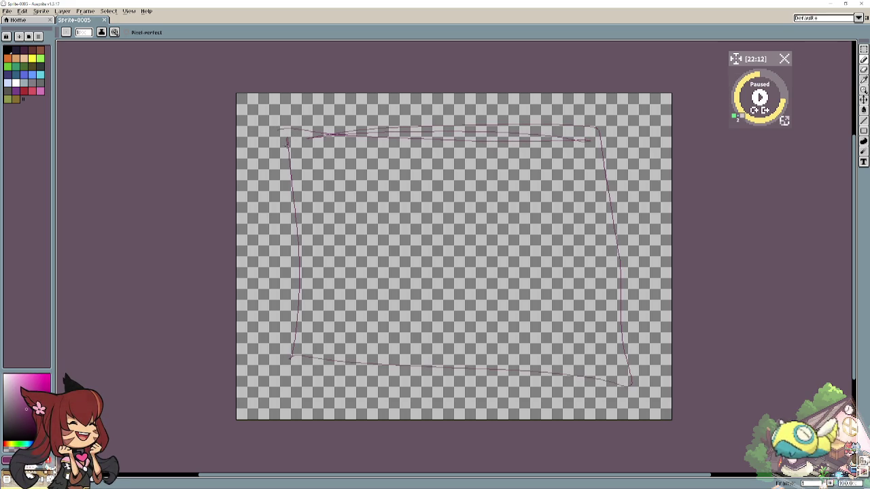
{"action": "key", "text": "ctrl+a"}
{"action": "key", "text": "Delete"}
{"action": "key", "text": "ctrl+d"}
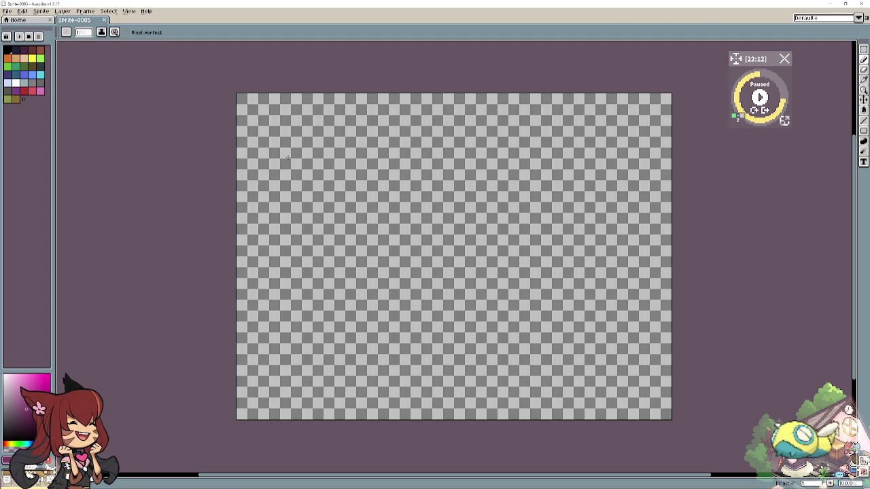
Sketch and erase a curved outline on the right side, then close the 640×480 sprite.
{"action": "scroll", "coordinate": [288, 157], "scroll_direction": "up", "scroll_amount": 1}
{"action": "scroll", "coordinate": [288, 158], "scroll_direction": "down", "scroll_amount": 1}
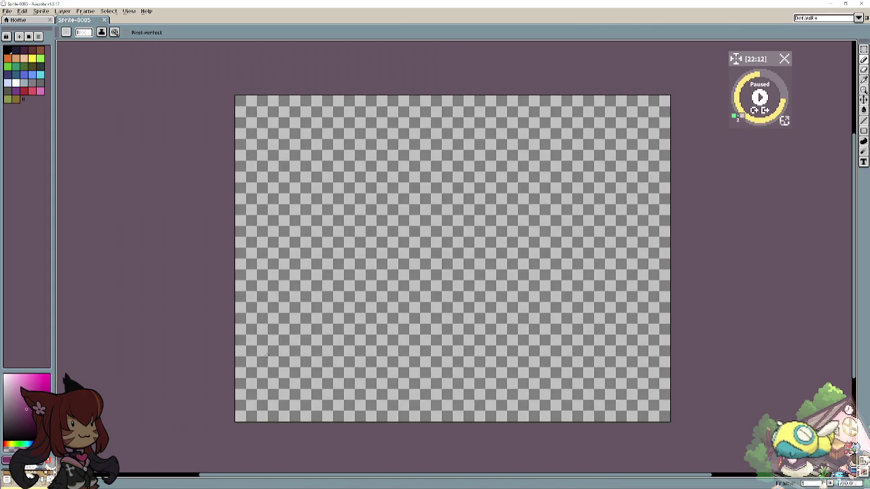
{"action": "mouse_move", "coordinate": [549, 107]}
{"action": "left_mouse_down"}
{"action": "mouse_move", "coordinate": [575, 145]}
{"action": "mouse_move", "coordinate": [651, 197]}
{"action": "mouse_move", "coordinate": [644, 391]}
{"action": "mouse_move", "coordinate": [266, 390]}
{"action": "mouse_move", "coordinate": [267, 366]}
{"action": "left_mouse_up"}
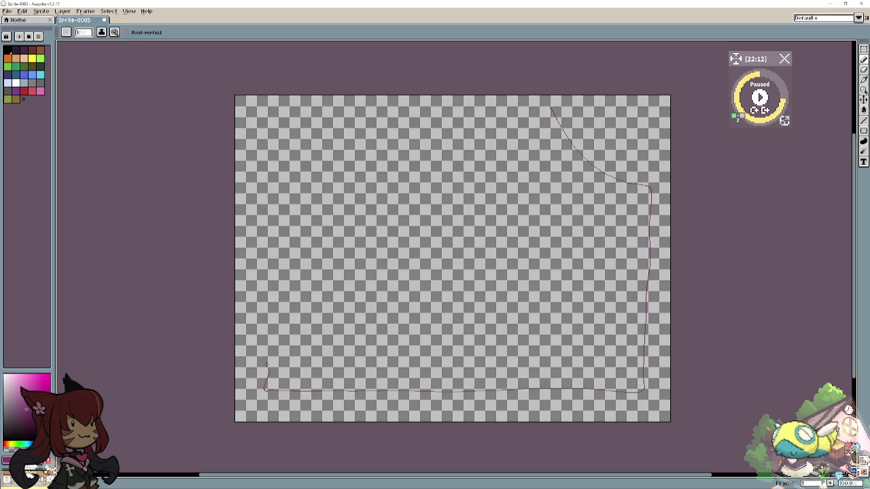
{"action": "key", "text": "ctrl+a"}
{"action": "key", "text": "Delete"}
{"action": "key", "text": "ctrl+d"}
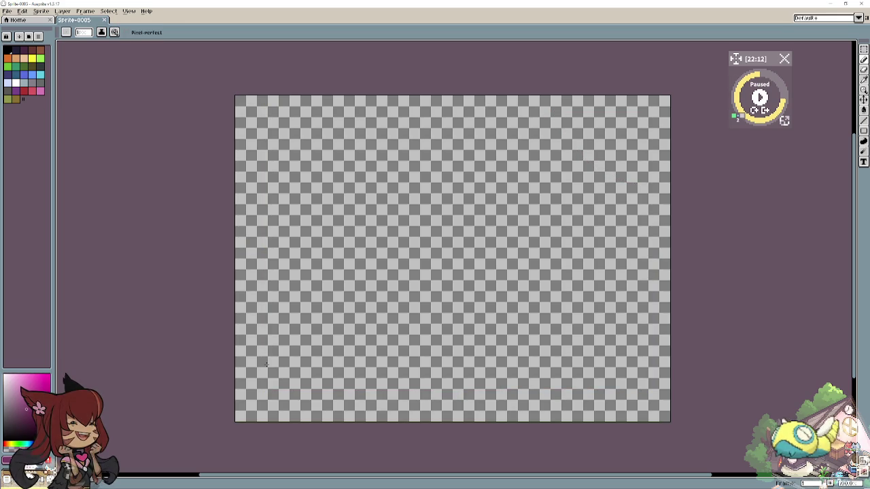
{"action": "left_click", "coordinate": [106, 20]}
{"action": "left_click", "coordinate": [7, 11]}
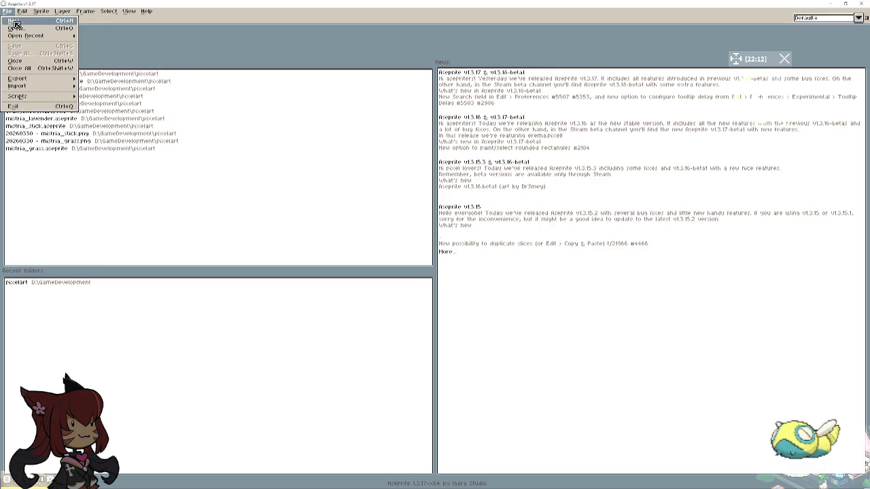
Create a 320×240 transparent sprite and begin a time note near its top-right.
{"action": "left_click", "coordinate": [15, 21]}
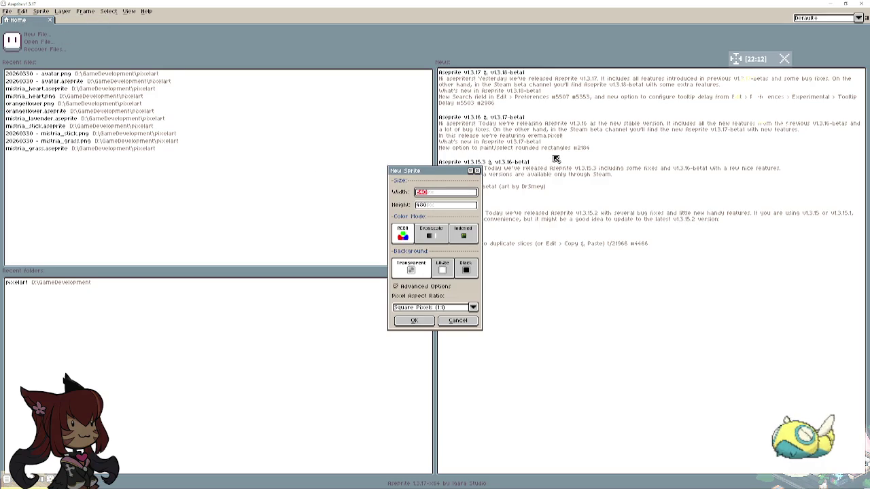
{"action": "type", "text": "320"}
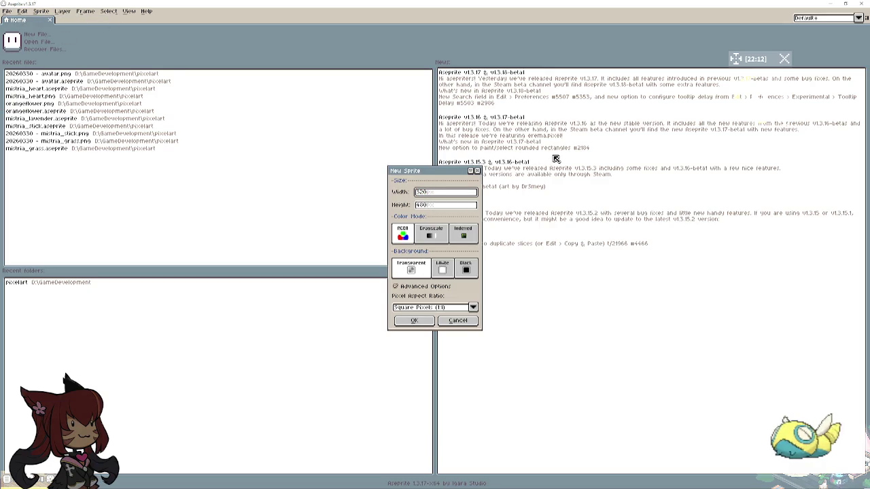
{"action": "key", "text": "Tab"}
{"action": "type", "text": "24"}
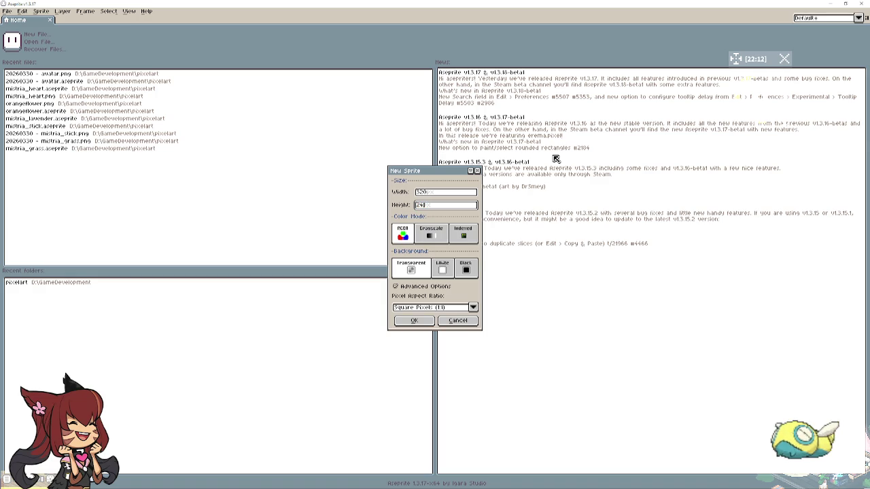
{"action": "type", "text": "0"}
{"action": "key", "text": "Return"}
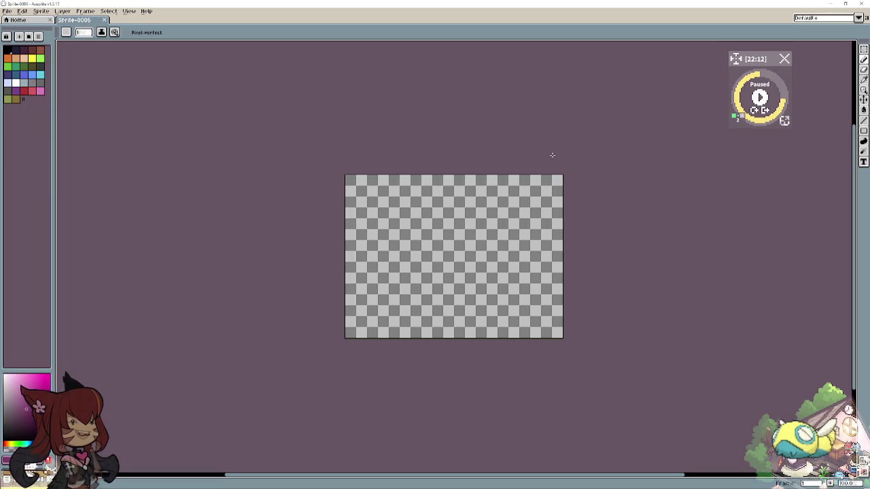
{"action": "scroll", "coordinate": [401, 295], "scroll_direction": "up", "scroll_amount": 1}
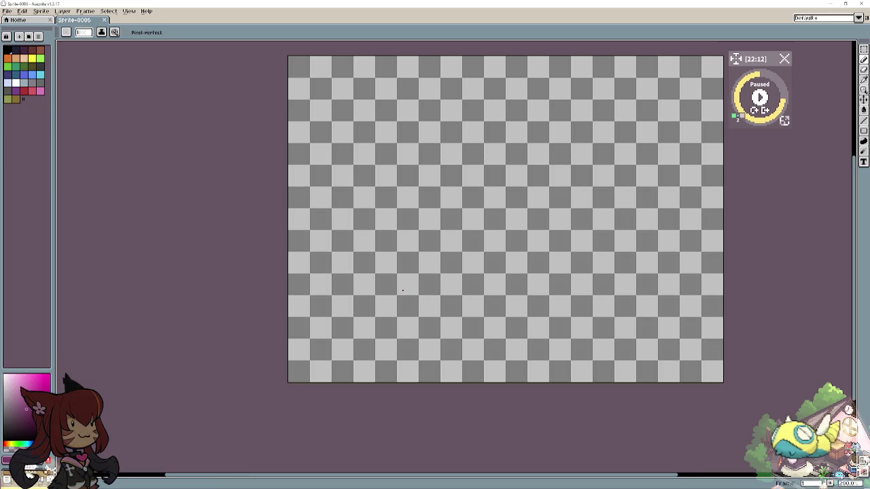
{"action": "scroll", "coordinate": [239, 401], "scroll_direction": "down", "scroll_amount": 1}
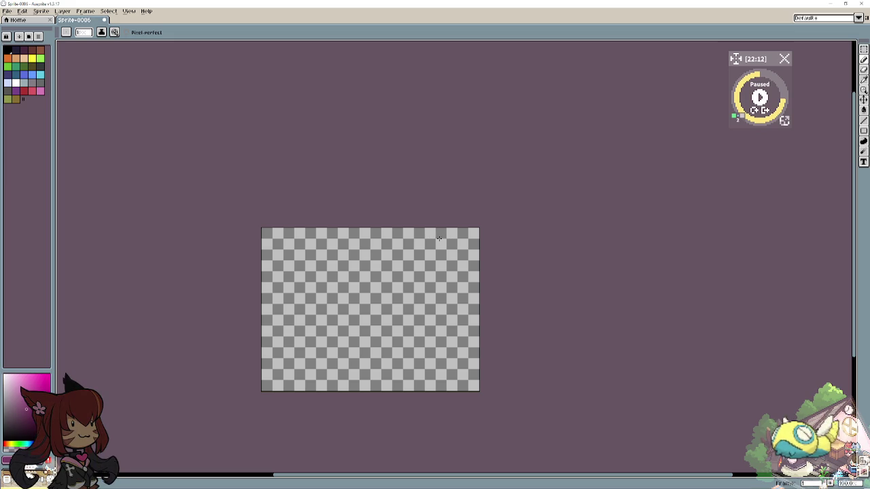
{"action": "mouse_move", "coordinate": [431, 240]}
{"action": "left_mouse_down"}
{"action": "mouse_move", "coordinate": [427, 259]}
{"action": "mouse_move", "coordinate": [464, 244]}
{"action": "left_mouse_up"}
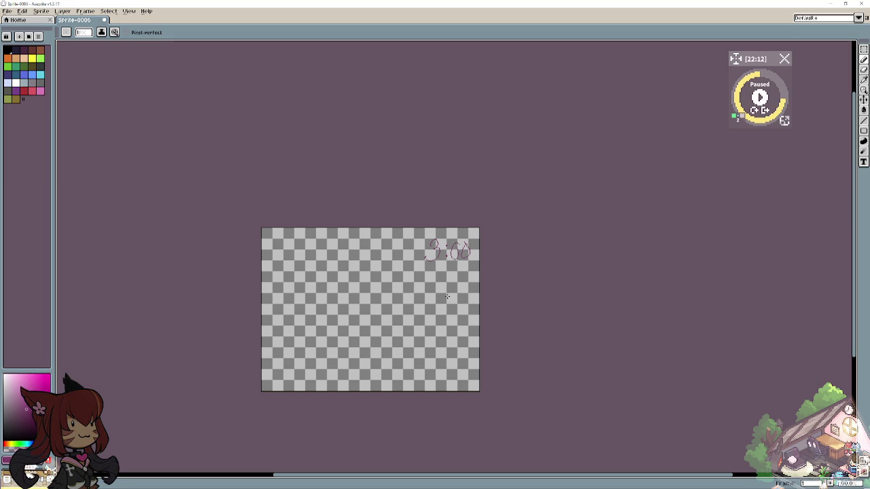
Write 'mon' under the 3:00 note and rough out the cat's head and body.
{"action": "mouse_move", "coordinate": [430, 268]}
{"action": "left_mouse_down"}
{"action": "mouse_move", "coordinate": [428, 278]}
{"action": "mouse_move", "coordinate": [448, 277]}
{"action": "mouse_move", "coordinate": [464, 267]}
{"action": "left_mouse_up"}
{"action": "mouse_move", "coordinate": [367, 277]}
{"action": "left_mouse_down"}
{"action": "mouse_move", "coordinate": [380, 319]}
{"action": "mouse_move", "coordinate": [393, 279]}
{"action": "mouse_move", "coordinate": [360, 274]}
{"action": "mouse_move", "coordinate": [404, 290]}
{"action": "mouse_move", "coordinate": [386, 272]}
{"action": "left_mouse_up"}
{"action": "left_click_drag", "start_coordinate": [353, 325], "coordinate": [348, 350]}
{"action": "mouse_move", "coordinate": [392, 314]}
{"action": "left_mouse_down"}
{"action": "mouse_move", "coordinate": [402, 359]}
{"action": "mouse_move", "coordinate": [355, 360]}
{"action": "mouse_move", "coordinate": [336, 303]}
{"action": "mouse_move", "coordinate": [315, 311]}
{"action": "mouse_move", "coordinate": [335, 343]}
{"action": "left_mouse_up"}
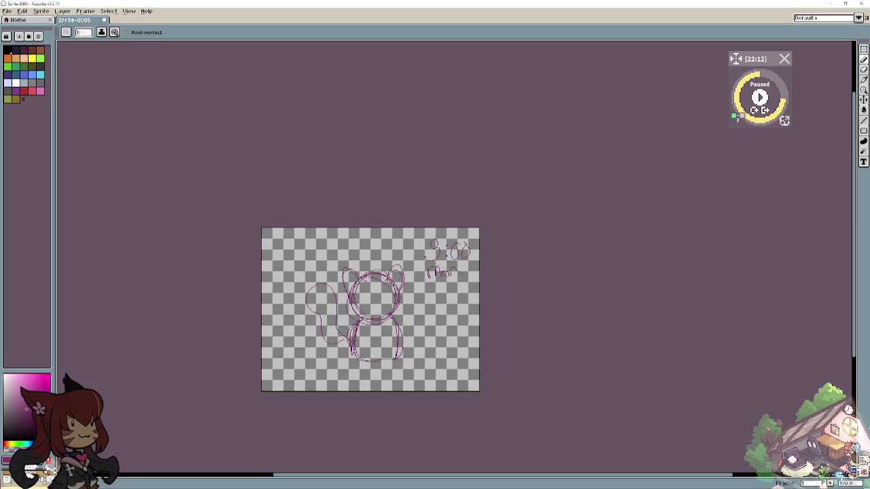
Sketch six small circles along the canvas bottom and zoom in on the drawing.
{"action": "left_click_drag", "start_coordinate": [288, 367], "coordinate": [443, 364]}
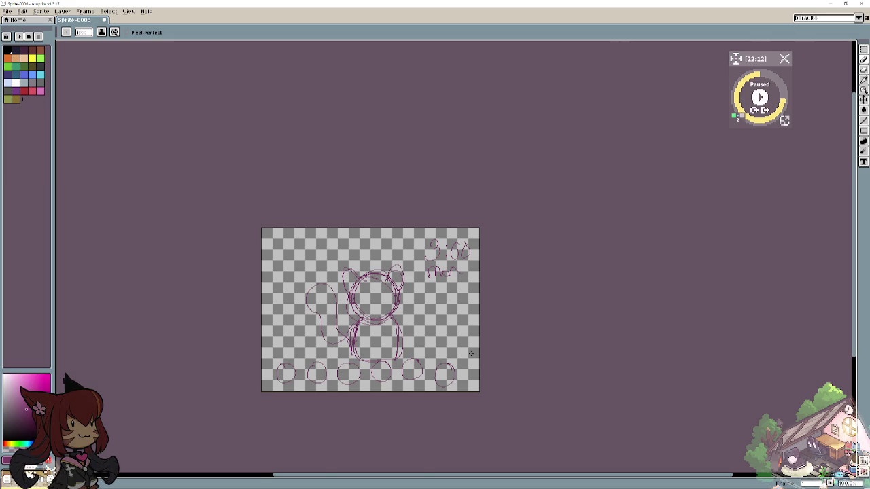
{"action": "scroll", "coordinate": [343, 326], "scroll_direction": "up", "scroll_amount": 2}
{"action": "scroll", "coordinate": [305, 170], "scroll_direction": "down", "scroll_amount": 1}
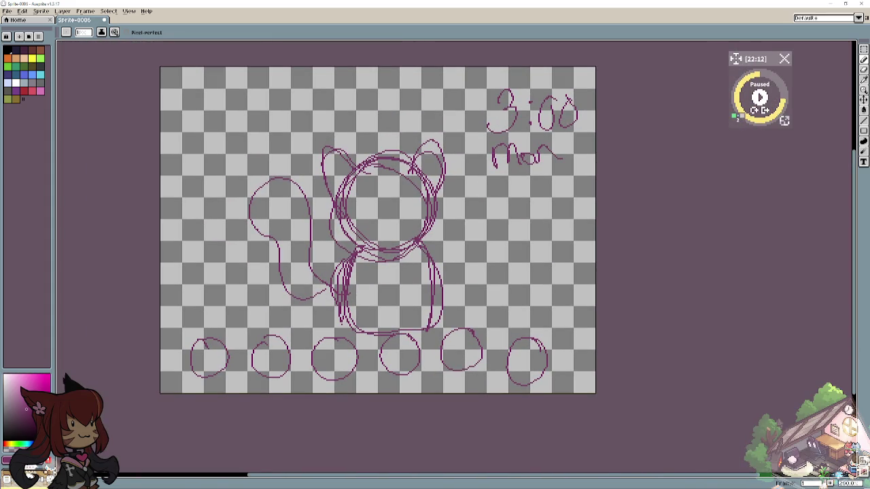
{"action": "scroll", "coordinate": [312, 312], "scroll_direction": "up", "scroll_amount": 1}
{"action": "scroll", "coordinate": [312, 314], "scroll_direction": "down", "scroll_amount": 1}
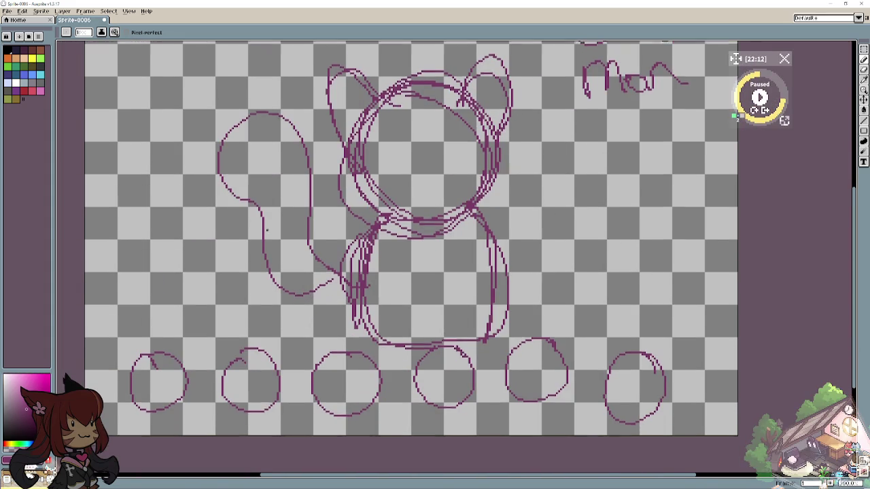
{"action": "scroll", "coordinate": [266, 230], "scroll_direction": "up", "scroll_amount": 1}
{"action": "scroll", "coordinate": [312, 313], "scroll_direction": "down", "scroll_amount": 1}
{"action": "scroll", "coordinate": [272, 231], "scroll_direction": "up", "scroll_amount": 1}
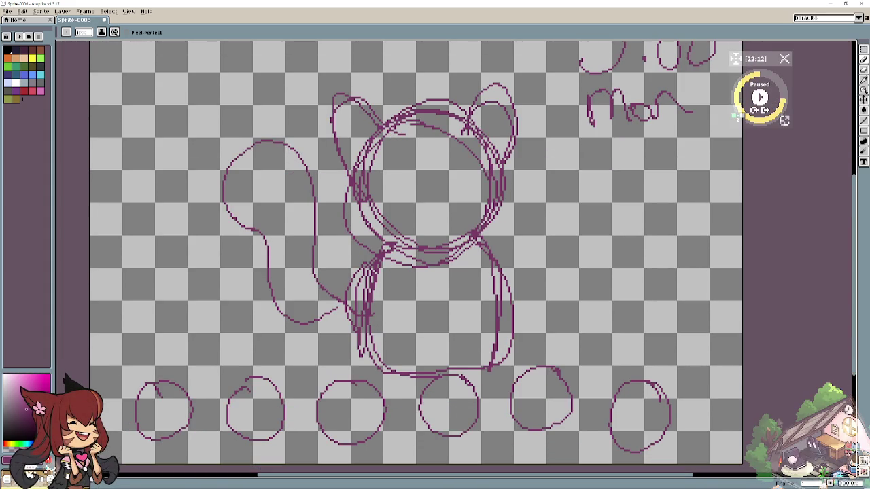
{"action": "scroll", "coordinate": [312, 313], "scroll_direction": "down", "scroll_amount": 1}
{"action": "scroll", "coordinate": [312, 313], "scroll_direction": "up", "scroll_amount": 1}
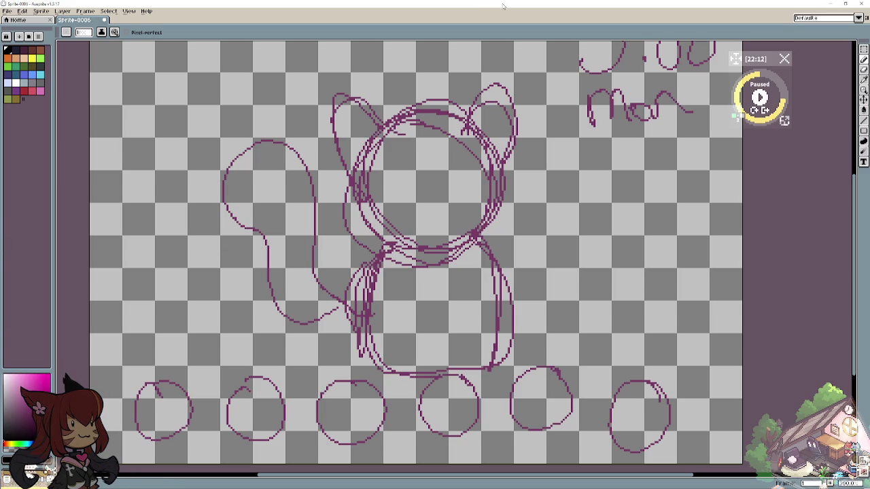
Ink the cat's head, both ears, body sides and legs in black.
{"action": "mouse_move", "coordinate": [373, 147]}
{"action": "left_mouse_down"}
{"action": "mouse_move", "coordinate": [435, 116]}
{"action": "mouse_move", "coordinate": [481, 145]}
{"action": "left_mouse_up"}
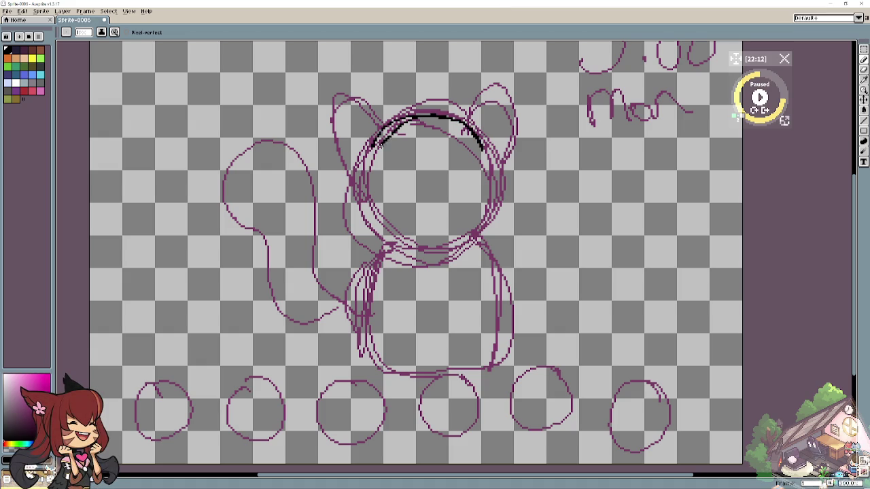
{"action": "left_click_drag", "start_coordinate": [390, 126], "coordinate": [367, 165]}
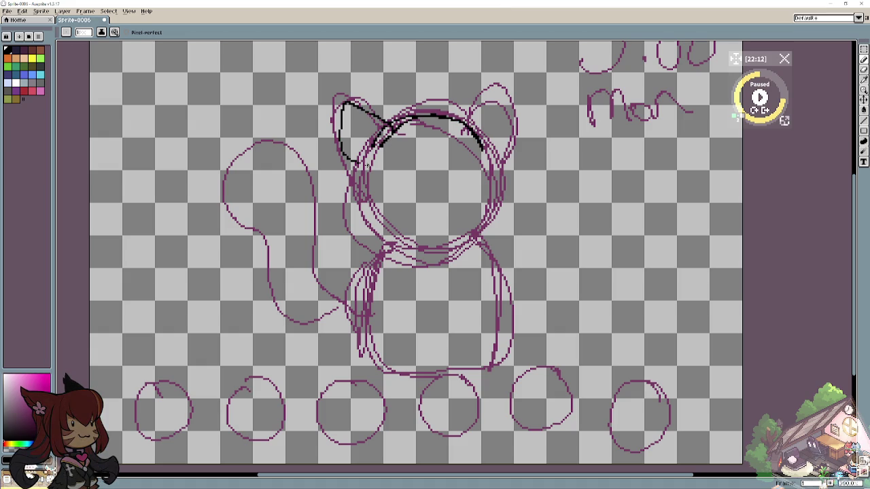
{"action": "mouse_move", "coordinate": [469, 129]}
{"action": "left_mouse_down"}
{"action": "mouse_move", "coordinate": [514, 96]}
{"action": "mouse_move", "coordinate": [503, 166]}
{"action": "mouse_move", "coordinate": [476, 241]}
{"action": "mouse_move", "coordinate": [444, 247]}
{"action": "left_mouse_up"}
{"action": "mouse_move", "coordinate": [362, 170]}
{"action": "left_mouse_down"}
{"action": "mouse_move", "coordinate": [384, 238]}
{"action": "mouse_move", "coordinate": [429, 246]}
{"action": "left_mouse_up"}
{"action": "mouse_move", "coordinate": [380, 219]}
{"action": "left_mouse_down"}
{"action": "mouse_move", "coordinate": [405, 253]}
{"action": "mouse_move", "coordinate": [359, 289]}
{"action": "mouse_move", "coordinate": [356, 309]}
{"action": "left_mouse_up"}
{"action": "mouse_move", "coordinate": [476, 239]}
{"action": "left_mouse_down"}
{"action": "mouse_move", "coordinate": [509, 309]}
{"action": "mouse_move", "coordinate": [492, 359]}
{"action": "mouse_move", "coordinate": [459, 364]}
{"action": "mouse_move", "coordinate": [456, 320]}
{"action": "left_mouse_up"}
{"action": "left_click_drag", "start_coordinate": [372, 288], "coordinate": [428, 371]}
{"action": "mouse_move", "coordinate": [425, 319]}
{"action": "left_mouse_down"}
{"action": "mouse_move", "coordinate": [420, 367]}
{"action": "mouse_move", "coordinate": [426, 344]}
{"action": "mouse_move", "coordinate": [482, 369]}
{"action": "mouse_move", "coordinate": [494, 338]}
{"action": "mouse_move", "coordinate": [472, 371]}
{"action": "left_mouse_up"}
{"action": "mouse_move", "coordinate": [382, 245]}
{"action": "left_mouse_down"}
{"action": "mouse_move", "coordinate": [361, 254]}
{"action": "mouse_move", "coordinate": [341, 341]}
{"action": "mouse_move", "coordinate": [348, 277]}
{"action": "mouse_move", "coordinate": [374, 360]}
{"action": "left_mouse_up"}
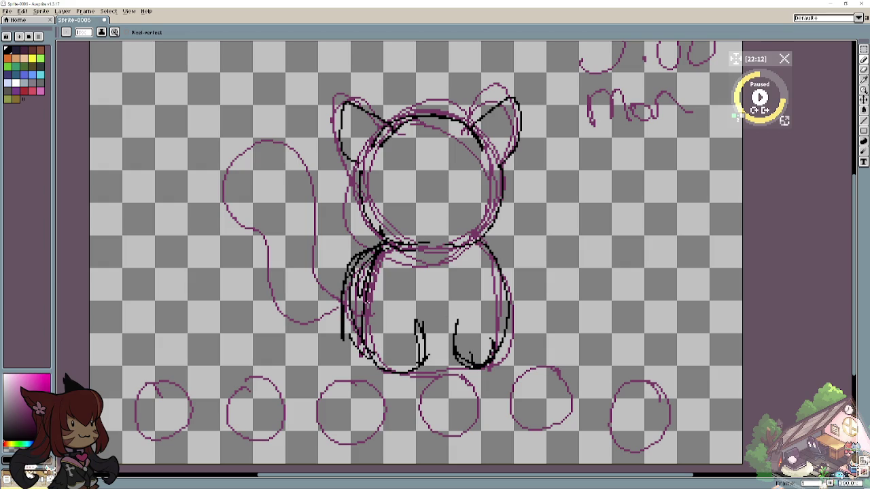
Outline the tail with dense black hatching toward its tip, and draw the mouth.
{"action": "mouse_move", "coordinate": [355, 262]}
{"action": "left_mouse_down"}
{"action": "mouse_move", "coordinate": [314, 269]}
{"action": "mouse_move", "coordinate": [269, 138]}
{"action": "mouse_move", "coordinate": [275, 202]}
{"action": "mouse_move", "coordinate": [340, 311]}
{"action": "mouse_move", "coordinate": [341, 303]}
{"action": "mouse_move", "coordinate": [324, 291]}
{"action": "mouse_move", "coordinate": [327, 312]}
{"action": "left_mouse_up"}
{"action": "mouse_move", "coordinate": [337, 279]}
{"action": "left_mouse_down"}
{"action": "mouse_move", "coordinate": [312, 299]}
{"action": "mouse_move", "coordinate": [298, 285]}
{"action": "mouse_move", "coordinate": [288, 202]}
{"action": "mouse_move", "coordinate": [296, 178]}
{"action": "mouse_move", "coordinate": [261, 189]}
{"action": "left_mouse_up"}
{"action": "mouse_move", "coordinate": [293, 156]}
{"action": "left_mouse_down"}
{"action": "mouse_move", "coordinate": [246, 189]}
{"action": "mouse_move", "coordinate": [231, 185]}
{"action": "left_mouse_up"}
{"action": "left_click_drag", "start_coordinate": [259, 141], "coordinate": [231, 162]}
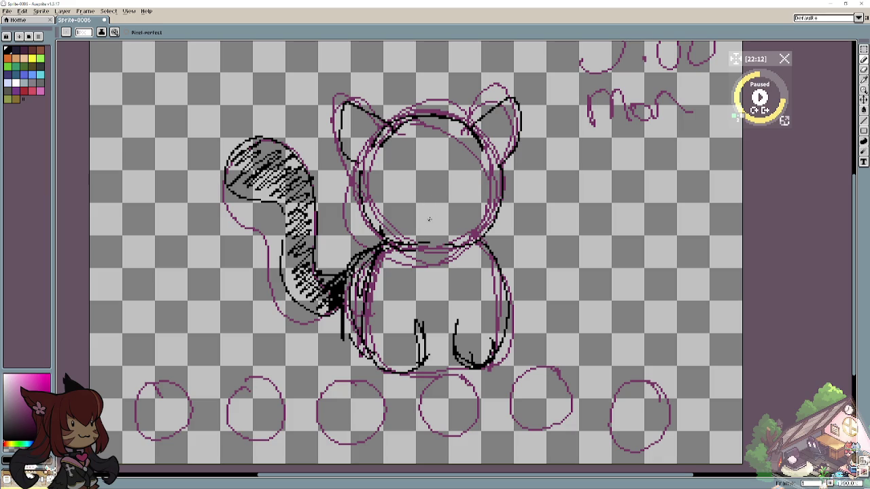
{"action": "mouse_move", "coordinate": [428, 219]}
{"action": "left_mouse_down"}
{"action": "mouse_move", "coordinate": [410, 223]}
{"action": "mouse_move", "coordinate": [456, 220]}
{"action": "left_mouse_up"}
Draw both black eyes, ink a fish in the first bottom circle, and start the second.
{"action": "mouse_move", "coordinate": [403, 165]}
{"action": "left_mouse_down"}
{"action": "mouse_move", "coordinate": [408, 187]}
{"action": "mouse_move", "coordinate": [406, 180]}
{"action": "left_mouse_up"}
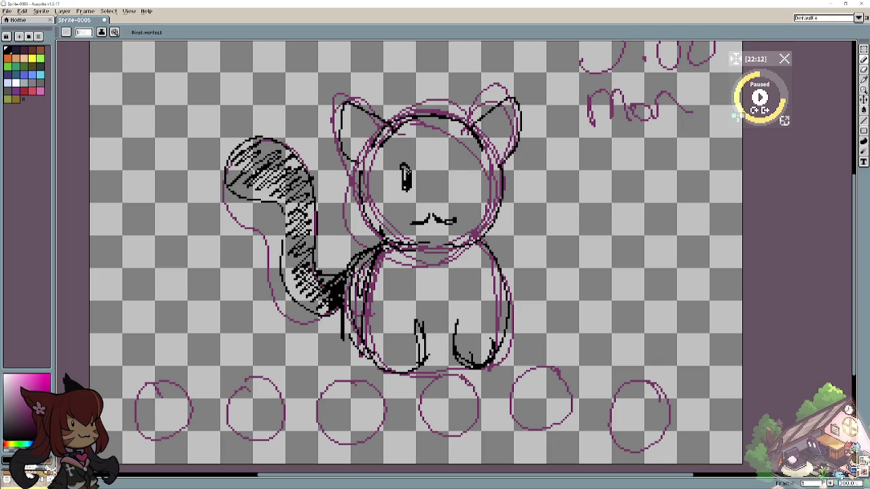
{"action": "mouse_move", "coordinate": [453, 165]}
{"action": "left_mouse_down"}
{"action": "mouse_move", "coordinate": [453, 189]}
{"action": "mouse_move", "coordinate": [454, 181]}
{"action": "mouse_move", "coordinate": [433, 198]}
{"action": "left_mouse_up"}
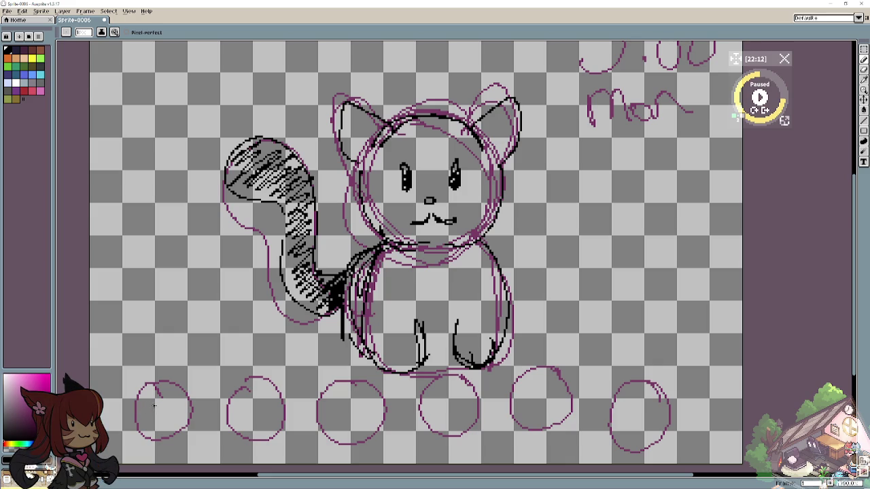
{"action": "mouse_move", "coordinate": [146, 412]}
{"action": "left_mouse_down"}
{"action": "mouse_move", "coordinate": [155, 428]}
{"action": "mouse_move", "coordinate": [136, 449]}
{"action": "mouse_move", "coordinate": [120, 413]}
{"action": "mouse_move", "coordinate": [152, 410]}
{"action": "left_mouse_up"}
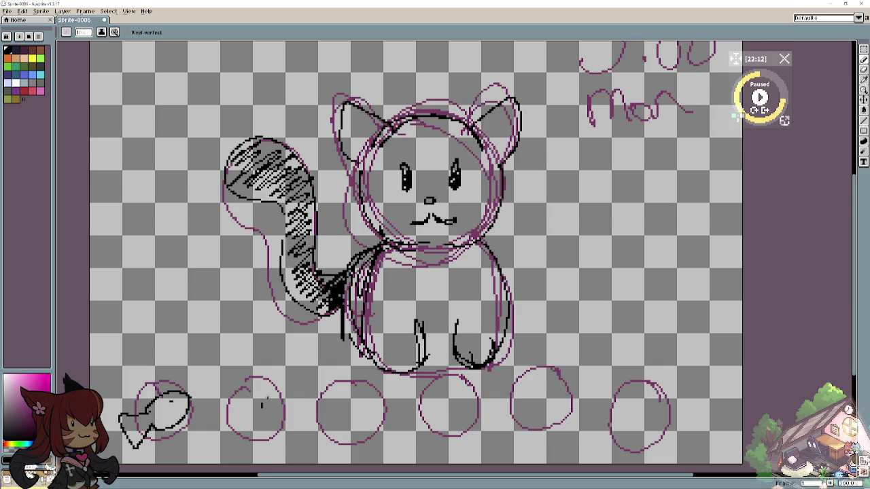
{"action": "mouse_move", "coordinate": [253, 391]}
{"action": "left_mouse_down"}
{"action": "mouse_move", "coordinate": [265, 389]}
{"action": "mouse_move", "coordinate": [272, 428]}
{"action": "mouse_move", "coordinate": [282, 408]}
{"action": "mouse_move", "coordinate": [242, 422]}
{"action": "mouse_move", "coordinate": [260, 406]}
{"action": "mouse_move", "coordinate": [252, 402]}
{"action": "mouse_move", "coordinate": [269, 395]}
{"action": "mouse_move", "coordinate": [240, 410]}
{"action": "mouse_move", "coordinate": [260, 408]}
{"action": "mouse_move", "coordinate": [252, 431]}
{"action": "mouse_move", "coordinate": [286, 406]}
{"action": "mouse_move", "coordinate": [273, 396]}
{"action": "left_mouse_up"}
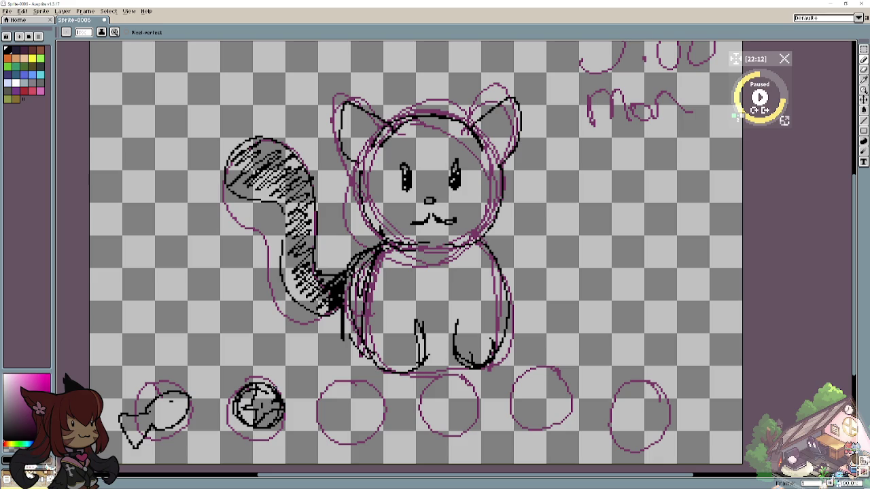
Handwrite the label Fed beside the fish and Toy above the ball.
{"action": "mouse_move", "coordinate": [103, 373]}
{"action": "left_mouse_down"}
{"action": "mouse_move", "coordinate": [107, 390]}
{"action": "mouse_move", "coordinate": [117, 360]}
{"action": "mouse_move", "coordinate": [132, 369]}
{"action": "mouse_move", "coordinate": [144, 348]}
{"action": "mouse_move", "coordinate": [144, 362]}
{"action": "left_mouse_up"}
{"action": "left_click_drag", "start_coordinate": [154, 349], "coordinate": [145, 362]}
{"action": "left_click_drag", "start_coordinate": [225, 365], "coordinate": [249, 351]}
{"action": "mouse_move", "coordinate": [241, 359]}
{"action": "left_mouse_down"}
{"action": "mouse_move", "coordinate": [246, 379]}
{"action": "mouse_move", "coordinate": [254, 360]}
{"action": "mouse_move", "coordinate": [275, 366]}
{"action": "mouse_move", "coordinate": [278, 388]}
{"action": "left_mouse_up"}
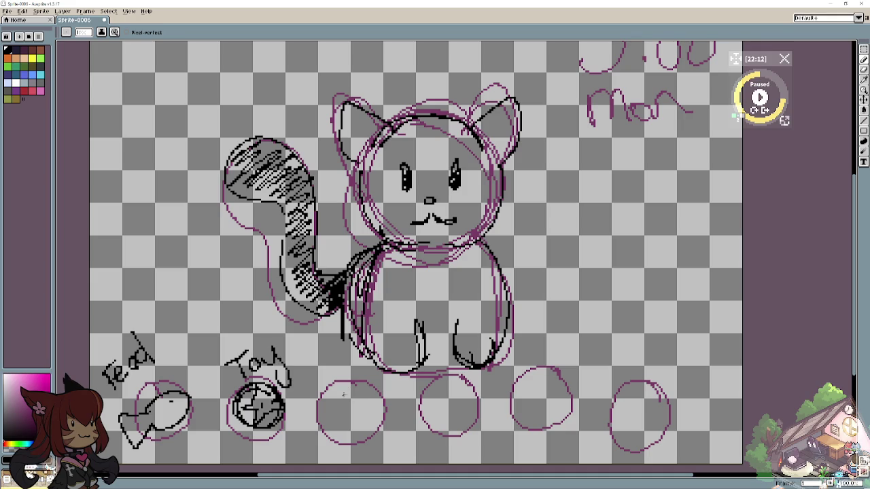
Sketch a labelled brush with hatched bristles in the third circle.
{"action": "mouse_move", "coordinate": [353, 391]}
{"action": "left_mouse_down"}
{"action": "mouse_move", "coordinate": [322, 430]}
{"action": "mouse_move", "coordinate": [343, 410]}
{"action": "mouse_move", "coordinate": [351, 416]}
{"action": "mouse_move", "coordinate": [388, 400]}
{"action": "mouse_move", "coordinate": [359, 385]}
{"action": "mouse_move", "coordinate": [347, 398]}
{"action": "mouse_move", "coordinate": [361, 420]}
{"action": "mouse_move", "coordinate": [368, 411]}
{"action": "left_mouse_up"}
{"action": "mouse_move", "coordinate": [314, 386]}
{"action": "left_mouse_down"}
{"action": "mouse_move", "coordinate": [310, 409]}
{"action": "mouse_move", "coordinate": [327, 406]}
{"action": "mouse_move", "coordinate": [361, 359]}
{"action": "mouse_move", "coordinate": [379, 365]}
{"action": "left_mouse_up"}
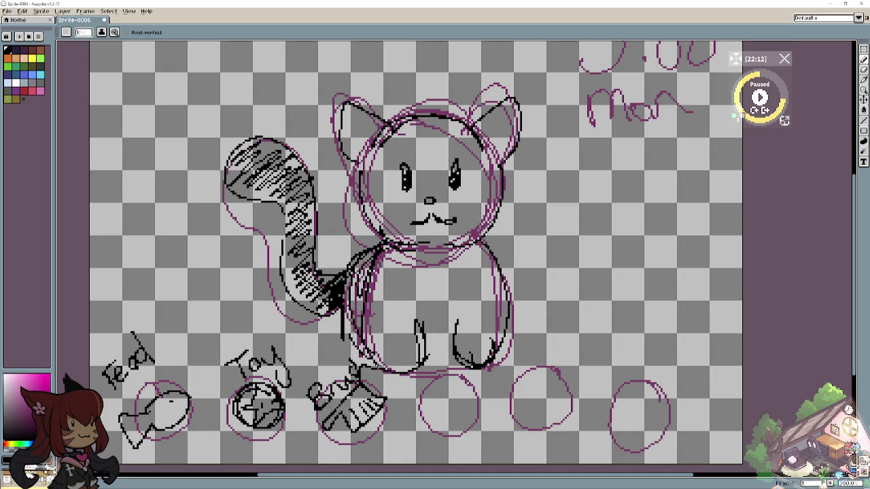
{"action": "left_click_drag", "start_coordinate": [330, 425], "coordinate": [313, 441]}
{"action": "scroll", "coordinate": [445, 401], "scroll_direction": "down", "scroll_amount": 1}
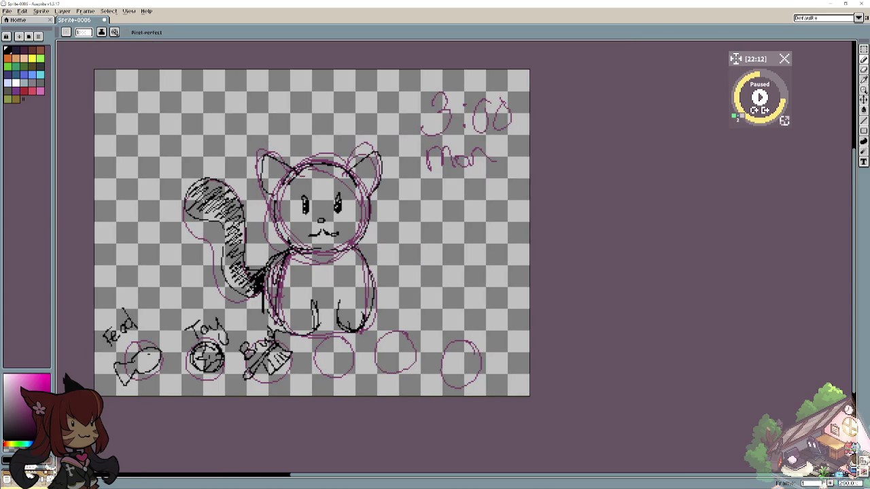
{"action": "scroll", "coordinate": [261, 279], "scroll_direction": "up", "scroll_amount": 1}
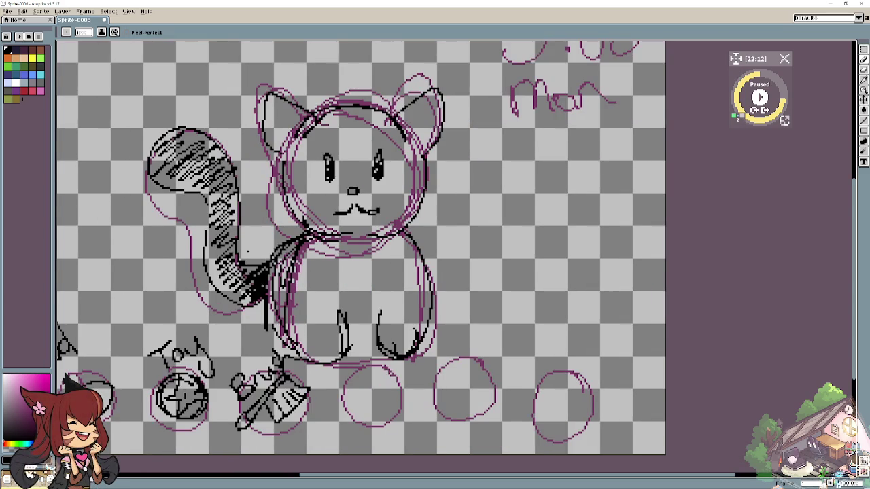
{"action": "scroll", "coordinate": [360, 251], "scroll_direction": "up", "scroll_amount": 1}
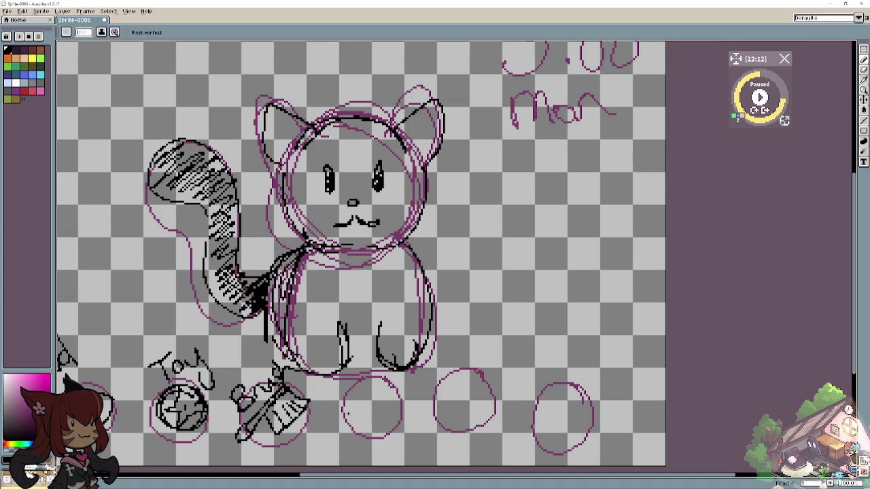
Draw a petting hand labelled Pet and a nap icon labelled Nap? in circles four and five.
{"action": "mouse_move", "coordinate": [342, 408]}
{"action": "left_mouse_down"}
{"action": "mouse_move", "coordinate": [394, 389]}
{"action": "mouse_move", "coordinate": [404, 422]}
{"action": "mouse_move", "coordinate": [378, 411]}
{"action": "mouse_move", "coordinate": [373, 421]}
{"action": "mouse_move", "coordinate": [348, 421]}
{"action": "mouse_move", "coordinate": [408, 414]}
{"action": "mouse_move", "coordinate": [378, 405]}
{"action": "mouse_move", "coordinate": [395, 405]}
{"action": "mouse_move", "coordinate": [403, 430]}
{"action": "mouse_move", "coordinate": [387, 431]}
{"action": "mouse_move", "coordinate": [387, 422]}
{"action": "mouse_move", "coordinate": [377, 436]}
{"action": "left_mouse_up"}
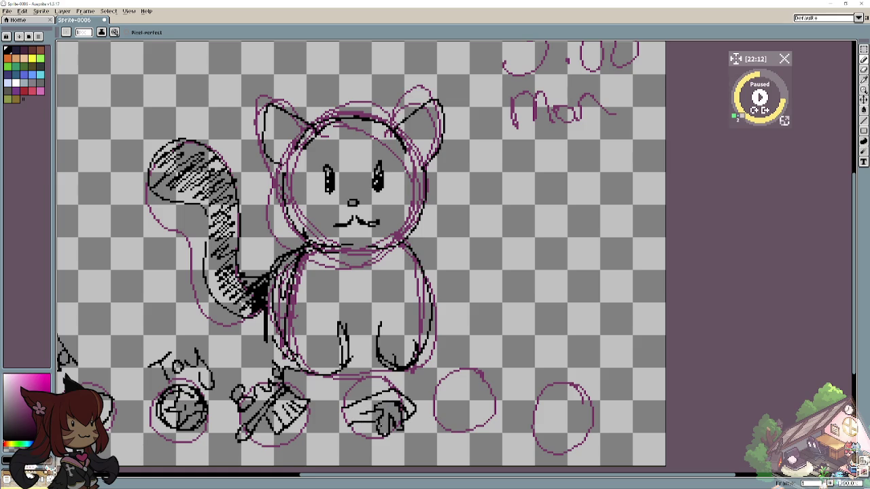
{"action": "mouse_move", "coordinate": [331, 378]}
{"action": "left_mouse_down"}
{"action": "mouse_move", "coordinate": [328, 400]}
{"action": "mouse_move", "coordinate": [343, 373]}
{"action": "mouse_move", "coordinate": [363, 398]}
{"action": "mouse_move", "coordinate": [381, 398]}
{"action": "left_mouse_up"}
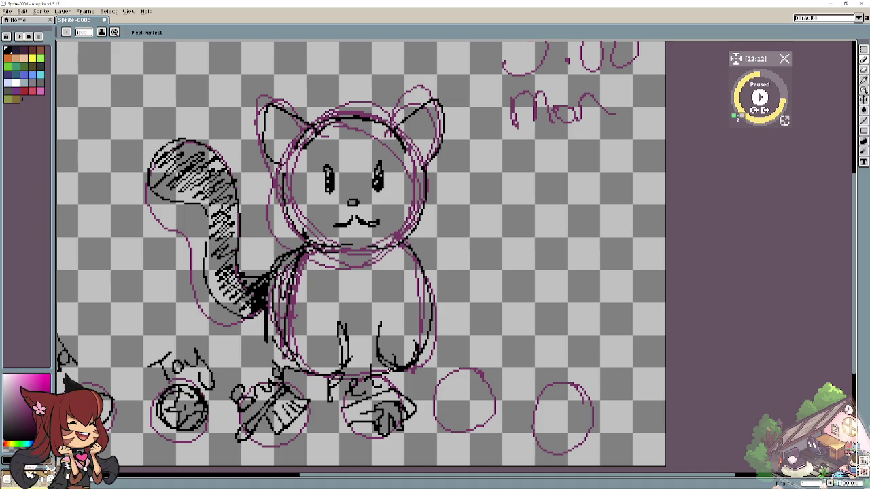
{"action": "mouse_move", "coordinate": [442, 350]}
{"action": "left_mouse_down"}
{"action": "mouse_move", "coordinate": [443, 384]}
{"action": "mouse_move", "coordinate": [456, 378]}
{"action": "mouse_move", "coordinate": [455, 340]}
{"action": "mouse_move", "coordinate": [467, 367]}
{"action": "left_mouse_up"}
{"action": "left_click_drag", "start_coordinate": [471, 359], "coordinate": [487, 378]}
{"action": "left_click_drag", "start_coordinate": [479, 351], "coordinate": [487, 359]}
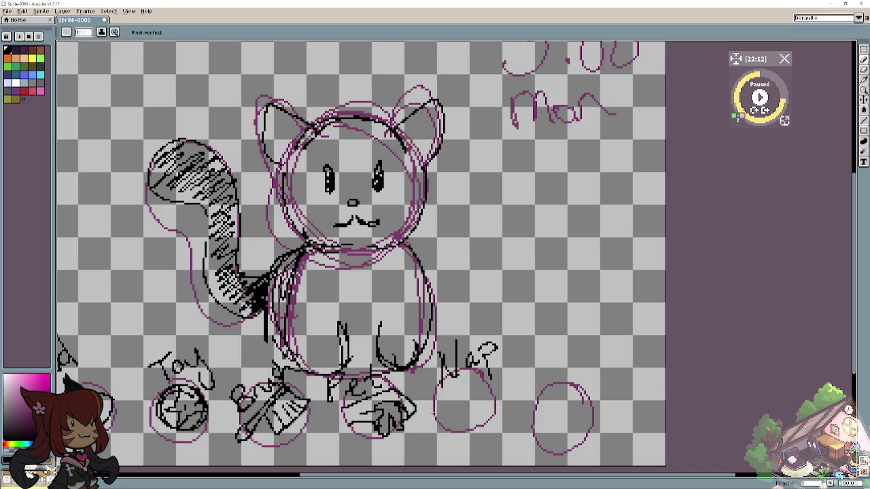
{"action": "mouse_move", "coordinate": [433, 412]}
{"action": "left_mouse_down"}
{"action": "mouse_move", "coordinate": [476, 389]}
{"action": "mouse_move", "coordinate": [499, 401]}
{"action": "mouse_move", "coordinate": [466, 414]}
{"action": "mouse_move", "coordinate": [465, 432]}
{"action": "mouse_move", "coordinate": [430, 443]}
{"action": "mouse_move", "coordinate": [493, 422]}
{"action": "mouse_move", "coordinate": [511, 405]}
{"action": "mouse_move", "coordinate": [501, 386]}
{"action": "mouse_move", "coordinate": [493, 424]}
{"action": "left_mouse_up"}
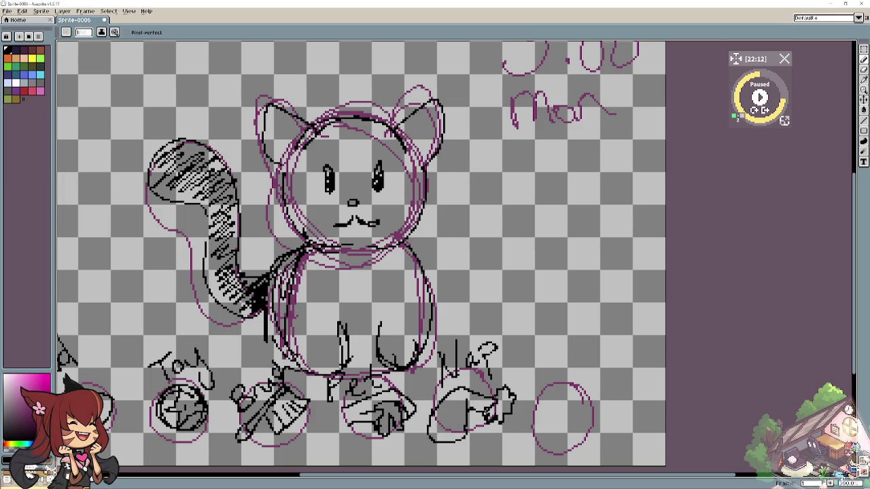
{"action": "mouse_move", "coordinate": [448, 408]}
{"action": "left_mouse_down"}
{"action": "mouse_move", "coordinate": [443, 424]}
{"action": "mouse_move", "coordinate": [462, 433]}
{"action": "mouse_move", "coordinate": [452, 402]}
{"action": "mouse_move", "coordinate": [461, 405]}
{"action": "mouse_move", "coordinate": [449, 414]}
{"action": "left_mouse_up"}
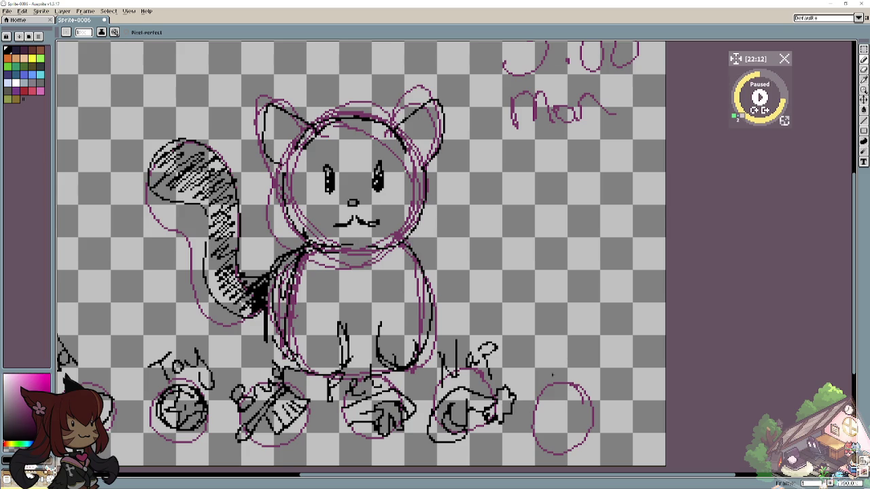
Label the last circle Exit and draw a cat face with eyes, smile and ears.
{"action": "mouse_move", "coordinate": [541, 377]}
{"action": "left_mouse_down"}
{"action": "mouse_move", "coordinate": [559, 393]}
{"action": "mouse_move", "coordinate": [588, 392]}
{"action": "left_mouse_up"}
{"action": "left_click_drag", "start_coordinate": [579, 380], "coordinate": [572, 404]}
{"action": "left_click_drag", "start_coordinate": [598, 361], "coordinate": [596, 390]}
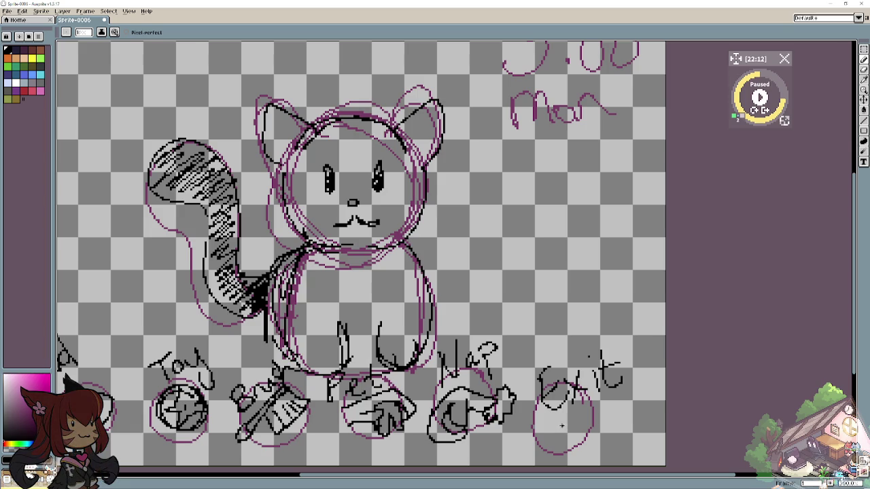
{"action": "mouse_move", "coordinate": [567, 412]}
{"action": "left_mouse_down"}
{"action": "mouse_move", "coordinate": [596, 435]}
{"action": "mouse_move", "coordinate": [574, 428]}
{"action": "left_mouse_up"}
{"action": "left_click_drag", "start_coordinate": [585, 419], "coordinate": [548, 437]}
{"action": "left_click_drag", "start_coordinate": [586, 404], "coordinate": [598, 417]}
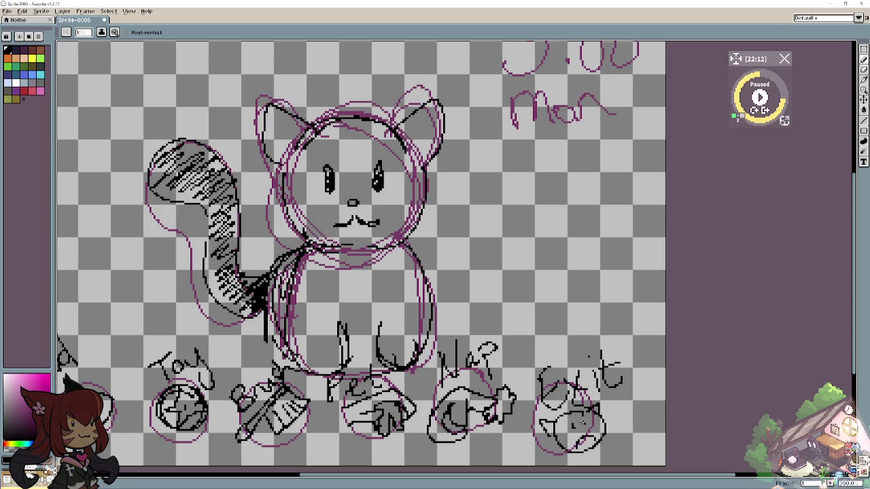
{"action": "scroll", "coordinate": [184, 260], "scroll_direction": "down", "scroll_amount": 1}
Write Name at the canvas top-left inside a curved banner frame.
{"action": "left_click_drag", "start_coordinate": [128, 115], "coordinate": [185, 223]}
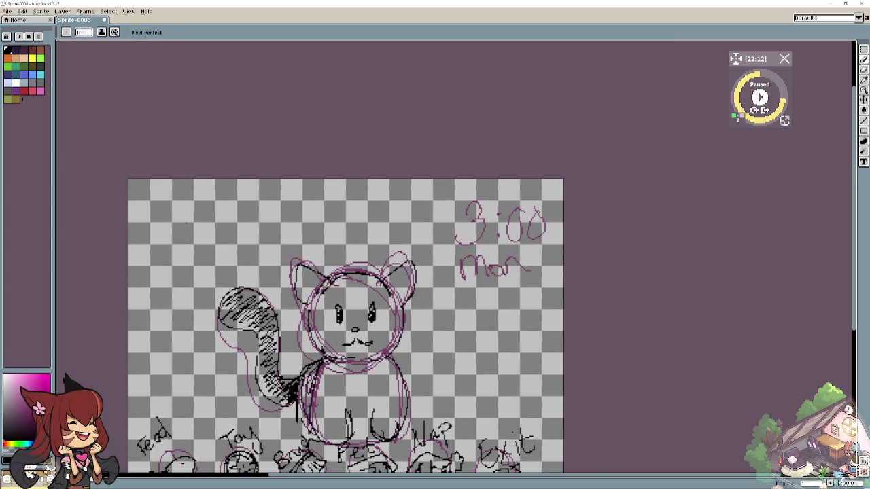
{"action": "left_click_drag", "start_coordinate": [151, 241], "coordinate": [168, 207]}
{"action": "left_click_drag", "start_coordinate": [182, 221], "coordinate": [185, 233]}
{"action": "left_click_drag", "start_coordinate": [186, 232], "coordinate": [216, 233]}
{"action": "left_click_drag", "start_coordinate": [219, 224], "coordinate": [237, 219]}
{"action": "mouse_move", "coordinate": [257, 178]}
{"action": "left_mouse_down"}
{"action": "mouse_move", "coordinate": [254, 221]}
{"action": "mouse_move", "coordinate": [194, 305]}
{"action": "mouse_move", "coordinate": [129, 314]}
{"action": "left_mouse_up"}
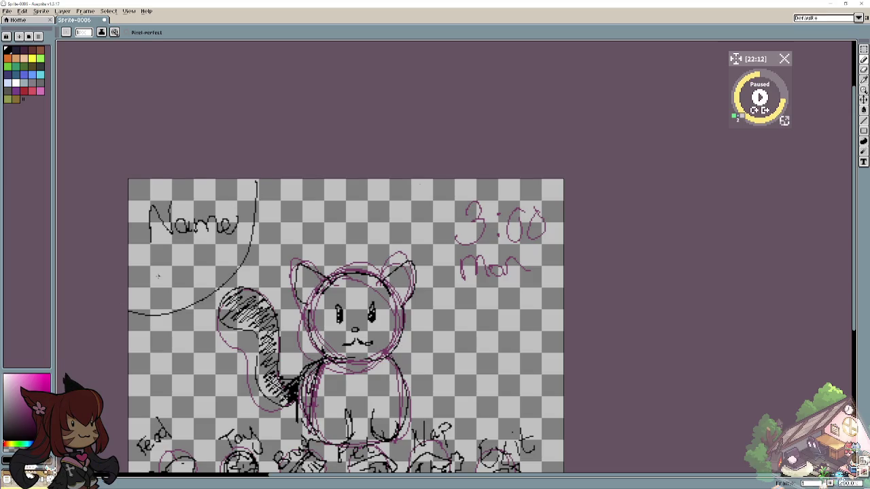
{"action": "mouse_move", "coordinate": [426, 183]}
{"action": "left_mouse_down"}
{"action": "mouse_move", "coordinate": [527, 310]}
{"action": "mouse_move", "coordinate": [563, 310]}
{"action": "left_mouse_up"}
{"action": "mouse_move", "coordinate": [253, 230]}
{"action": "left_mouse_down"}
{"action": "mouse_move", "coordinate": [285, 248]}
{"action": "mouse_move", "coordinate": [432, 224]}
{"action": "mouse_move", "coordinate": [321, 258]}
{"action": "mouse_move", "coordinate": [252, 178]}
{"action": "left_mouse_up"}
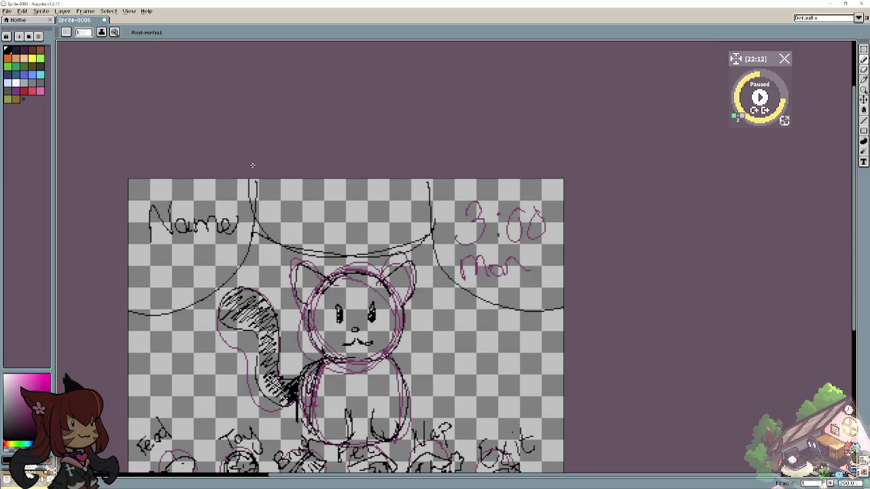
{"action": "left_click_drag", "start_coordinate": [431, 235], "coordinate": [451, 179]}
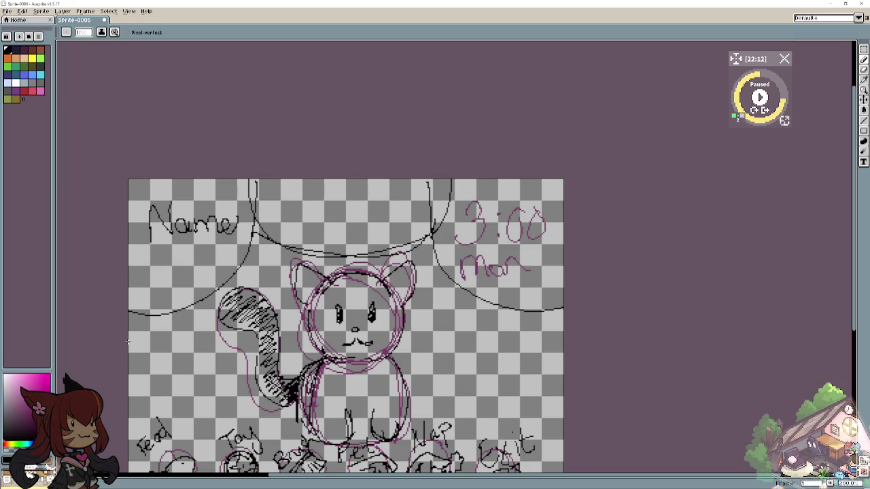
Handwrite Pet beside Name and erase its stray bits.
{"action": "mouse_move", "coordinate": [271, 198]}
{"action": "left_mouse_down"}
{"action": "mouse_move", "coordinate": [274, 238]}
{"action": "mouse_move", "coordinate": [275, 215]}
{"action": "mouse_move", "coordinate": [302, 234]}
{"action": "mouse_move", "coordinate": [325, 214]}
{"action": "mouse_move", "coordinate": [338, 214]}
{"action": "mouse_move", "coordinate": [349, 234]}
{"action": "mouse_move", "coordinate": [379, 225]}
{"action": "mouse_move", "coordinate": [396, 205]}
{"action": "mouse_move", "coordinate": [372, 224]}
{"action": "left_mouse_up"}
{"action": "key", "text": "e"}
{"action": "mouse_move", "coordinate": [300, 222]}
{"action": "left_mouse_down"}
{"action": "mouse_move", "coordinate": [295, 231]}
{"action": "mouse_move", "coordinate": [318, 218]}
{"action": "mouse_move", "coordinate": [280, 217]}
{"action": "mouse_move", "coordinate": [281, 231]}
{"action": "mouse_move", "coordinate": [315, 212]}
{"action": "mouse_move", "coordinate": [384, 213]}
{"action": "mouse_move", "coordinate": [324, 224]}
{"action": "mouse_move", "coordinate": [288, 204]}
{"action": "mouse_move", "coordinate": [314, 216]}
{"action": "left_mouse_up"}
{"action": "key", "text": "b"}
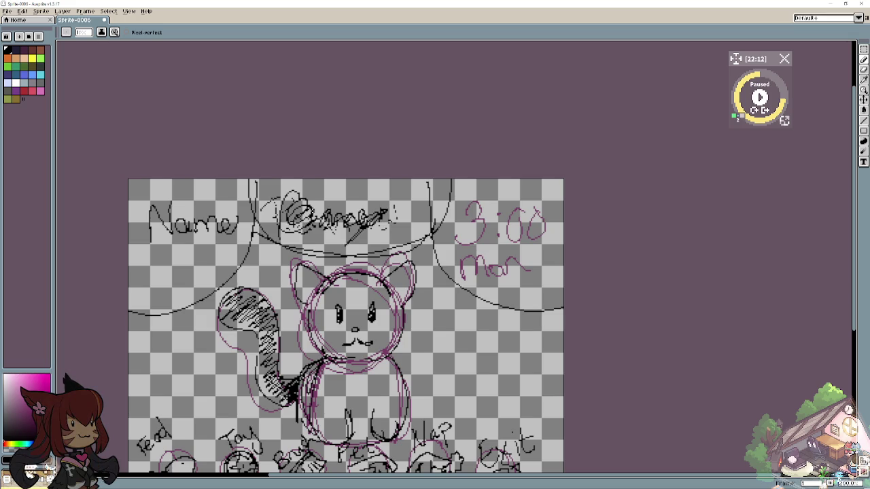
Erase the Concept lettering at the top centre with a size-15 eraser.
{"action": "left_click", "coordinate": [863, 69]}
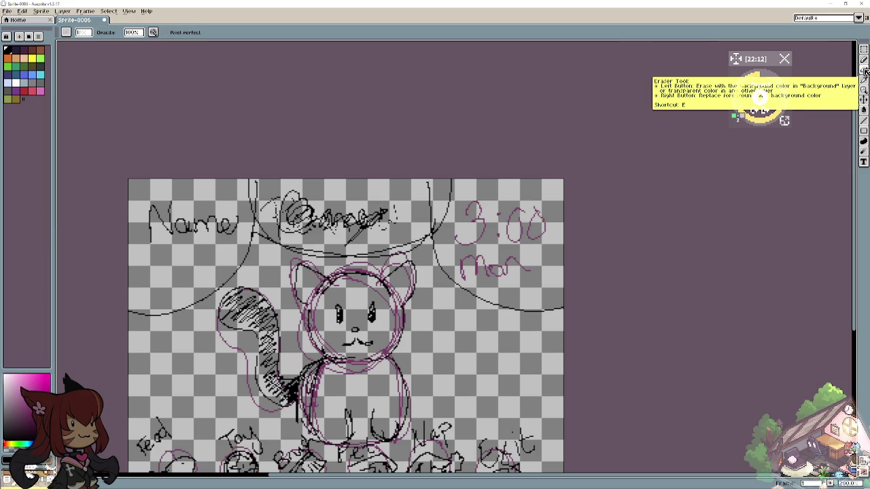
{"action": "left_click", "coordinate": [81, 32]}
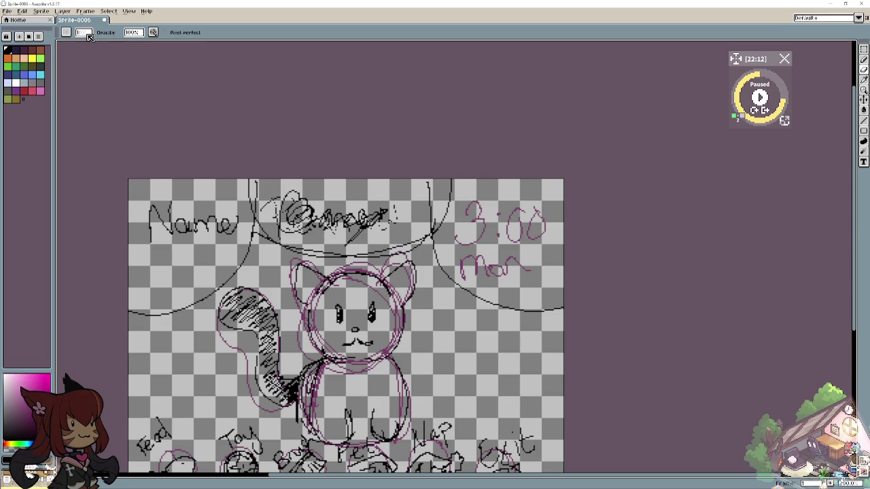
{"action": "left_click_drag", "start_coordinate": [88, 45], "coordinate": [103, 47]}
{"action": "mouse_move", "coordinate": [320, 210]}
{"action": "left_mouse_down"}
{"action": "mouse_move", "coordinate": [268, 210]}
{"action": "mouse_move", "coordinate": [370, 209]}
{"action": "left_mouse_up"}
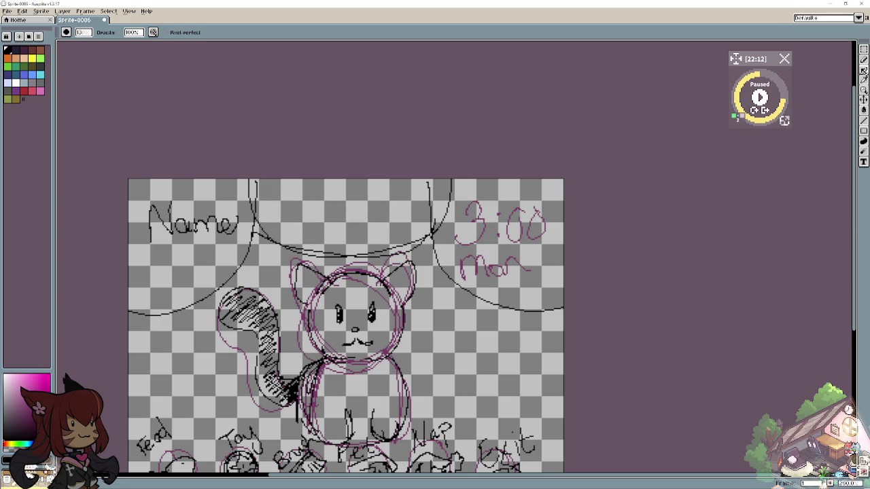
{"action": "left_click", "coordinate": [865, 59]}
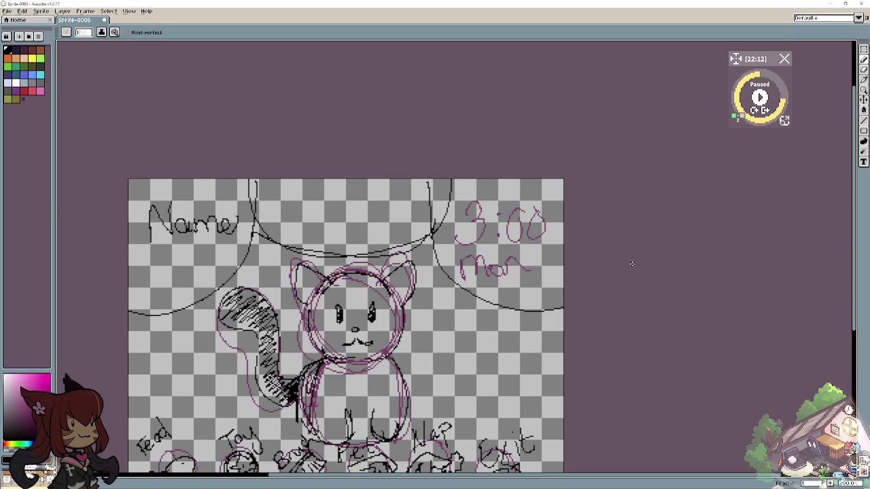
Add dense black hatching along the tail's lower end near the body.
{"action": "mouse_move", "coordinate": [286, 384]}
{"action": "left_mouse_down"}
{"action": "mouse_move", "coordinate": [288, 396]}
{"action": "mouse_move", "coordinate": [266, 371]}
{"action": "mouse_move", "coordinate": [263, 318]}
{"action": "mouse_move", "coordinate": [234, 306]}
{"action": "left_mouse_up"}
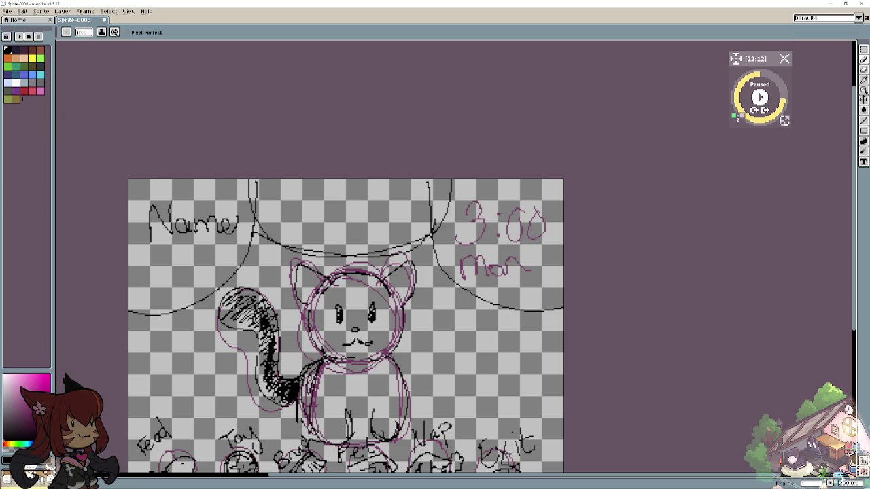
Zoom out, cancel a started new sprite, then open the Layer menu.
{"action": "scroll", "coordinate": [272, 331], "scroll_direction": "down", "scroll_amount": 1}
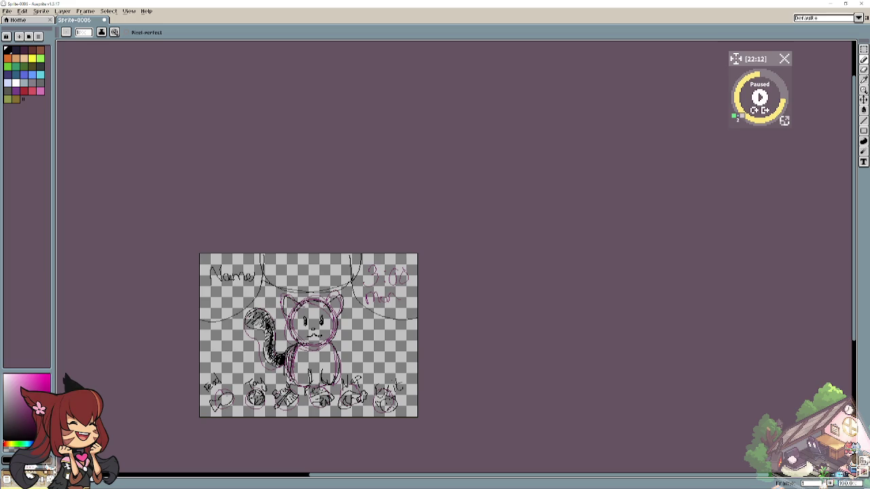
{"action": "left_click_drag", "start_coordinate": [272, 330], "coordinate": [356, 272]}
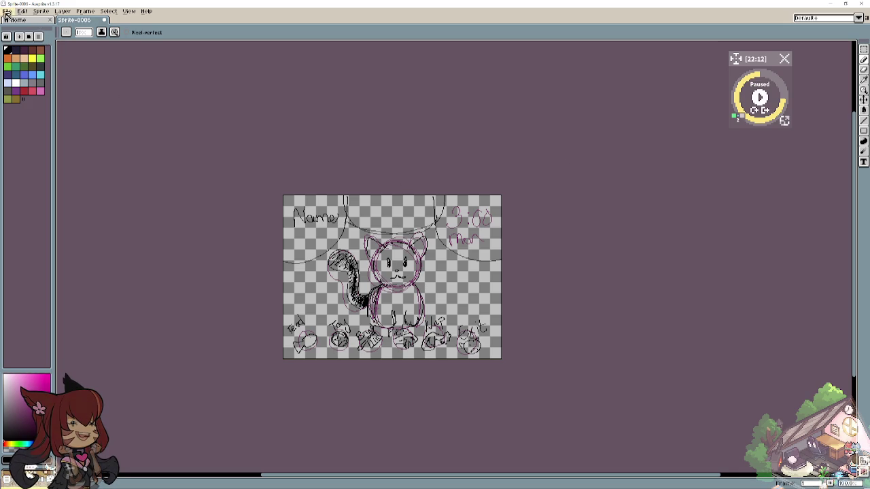
{"action": "left_click", "coordinate": [8, 11]}
{"action": "left_click", "coordinate": [15, 21]}
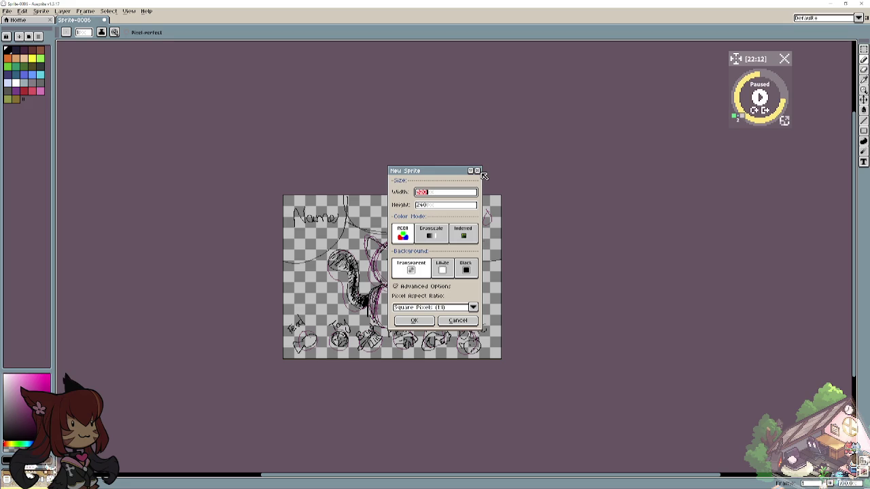
{"action": "key", "text": "Escape"}
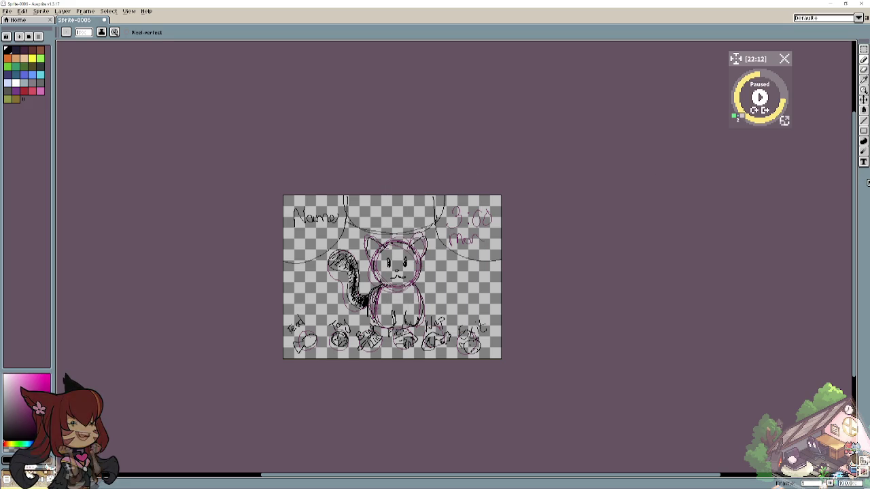
{"action": "left_click", "coordinate": [858, 17]}
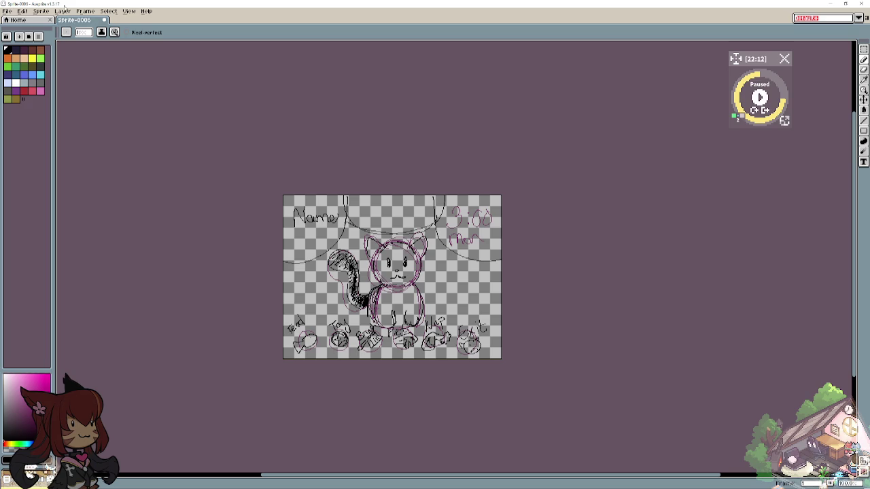
{"action": "left_click", "coordinate": [65, 12]}
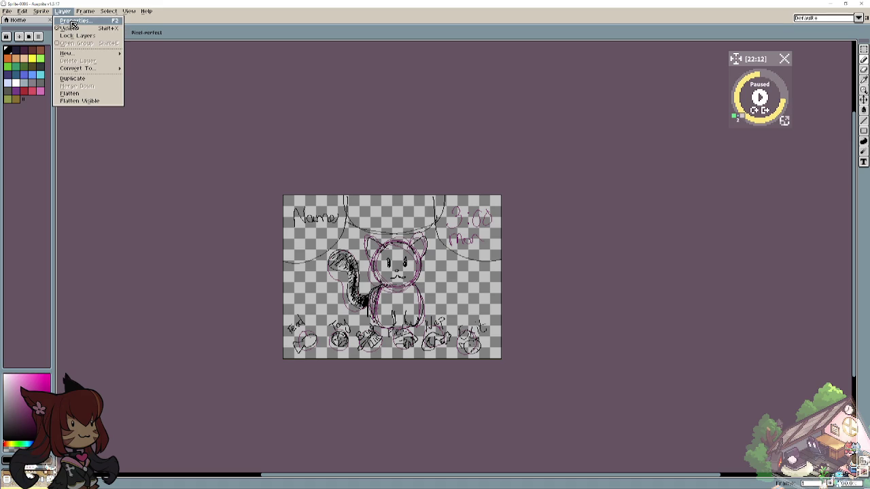
{"action": "left_click", "coordinate": [74, 25]}
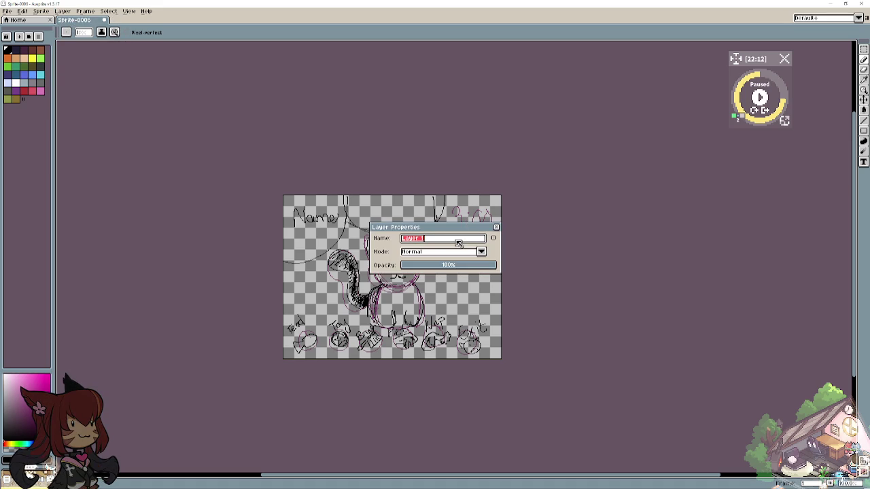
{"action": "left_click", "coordinate": [459, 242]}
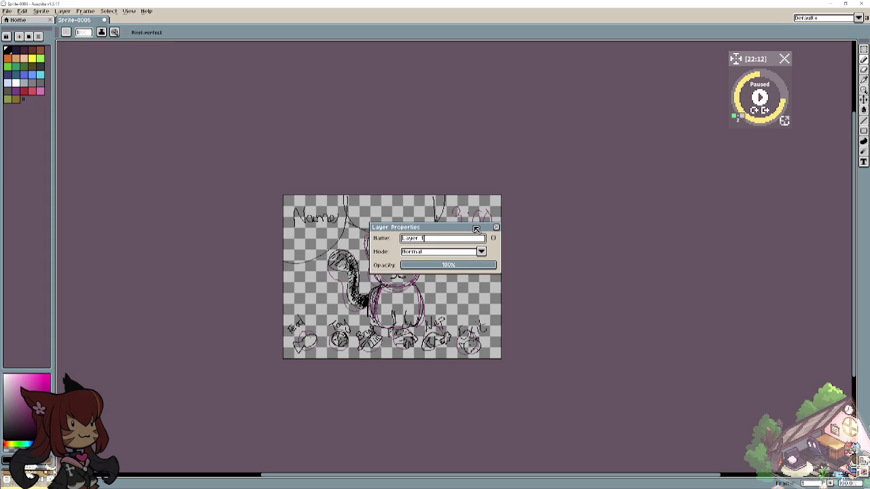
{"action": "key", "text": "Return"}
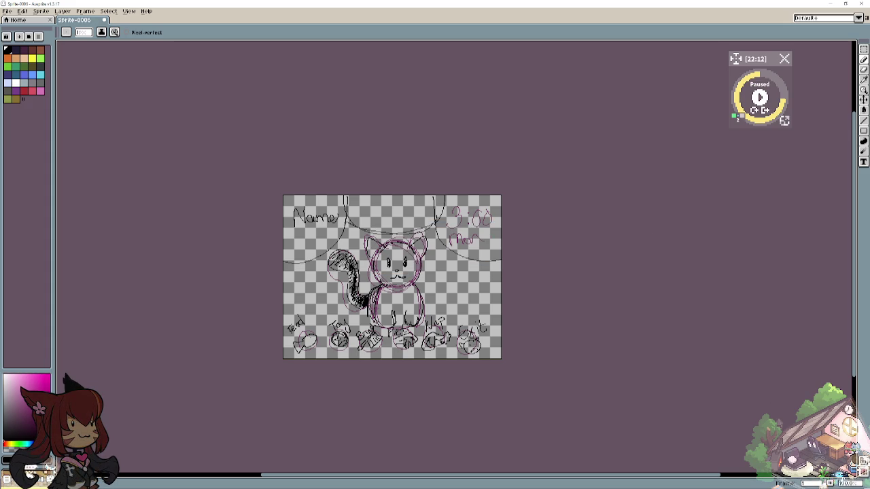
{"action": "left_click", "coordinate": [865, 474]}
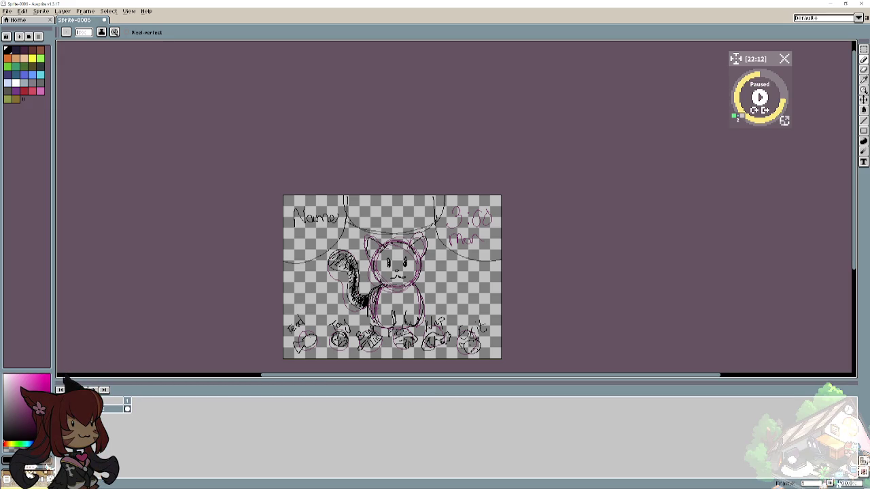
Add a new empty layer from the layer row's menu and select the middle layer.
{"action": "right_click", "coordinate": [111, 411]}
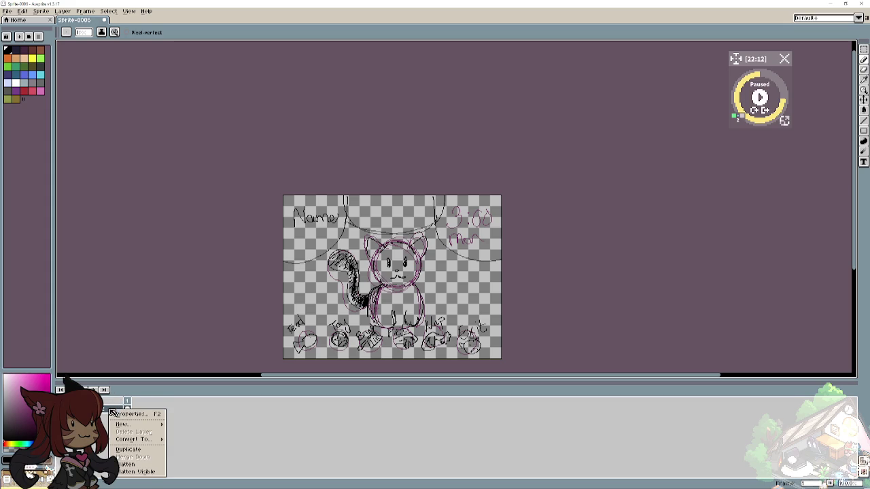
{"action": "mouse_move", "coordinate": [136, 424]}
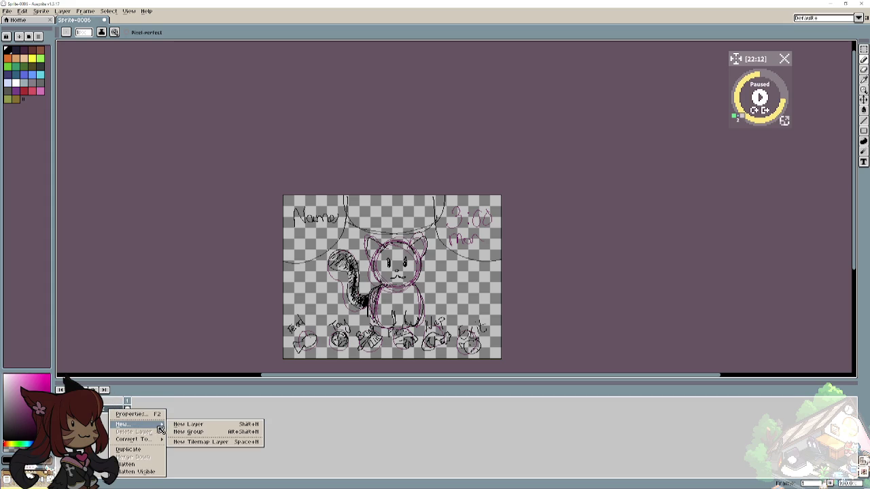
{"action": "left_click", "coordinate": [184, 424]}
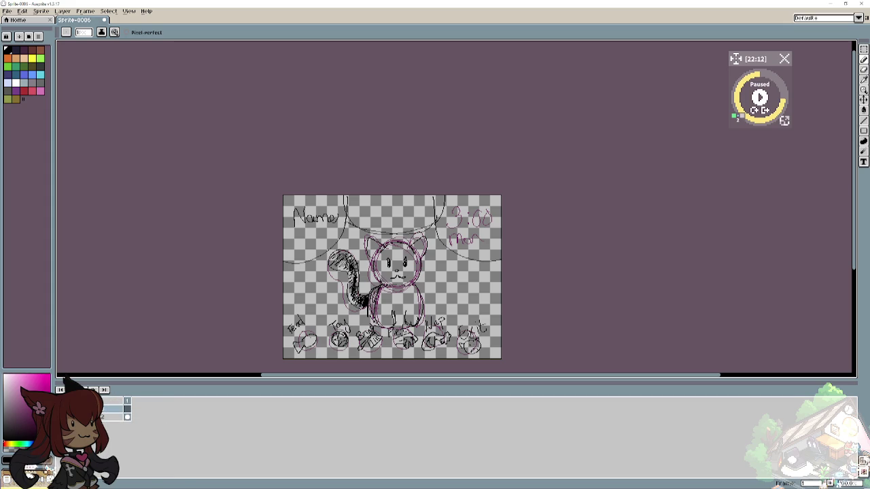
{"action": "left_click", "coordinate": [109, 415]}
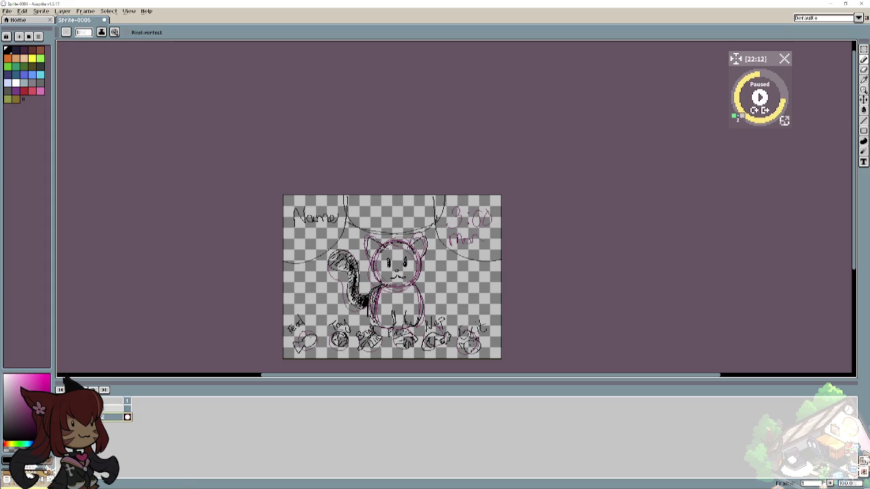
{"action": "left_click", "coordinate": [112, 409]}
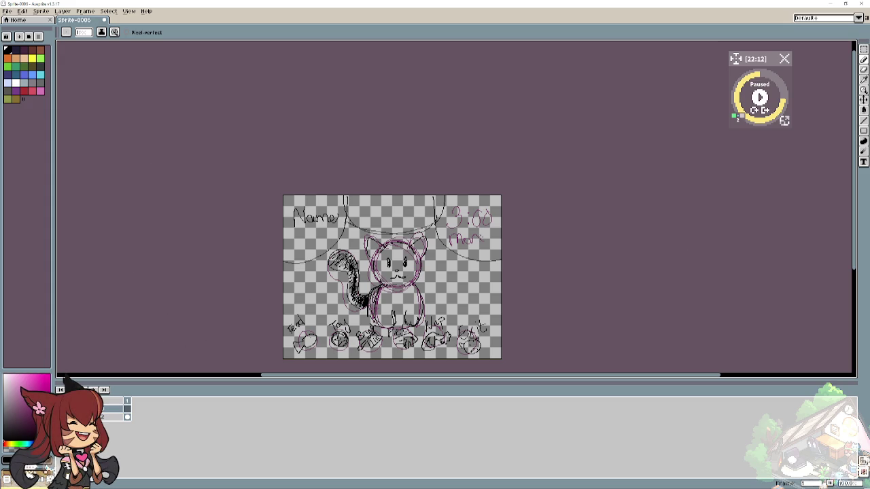
{"action": "scroll", "coordinate": [345, 289], "scroll_direction": "up", "scroll_amount": 1}
Zoom in and thicken the black head circle's upper-left and upper-right edges.
{"action": "scroll", "coordinate": [344, 289], "scroll_direction": "up", "scroll_amount": 1}
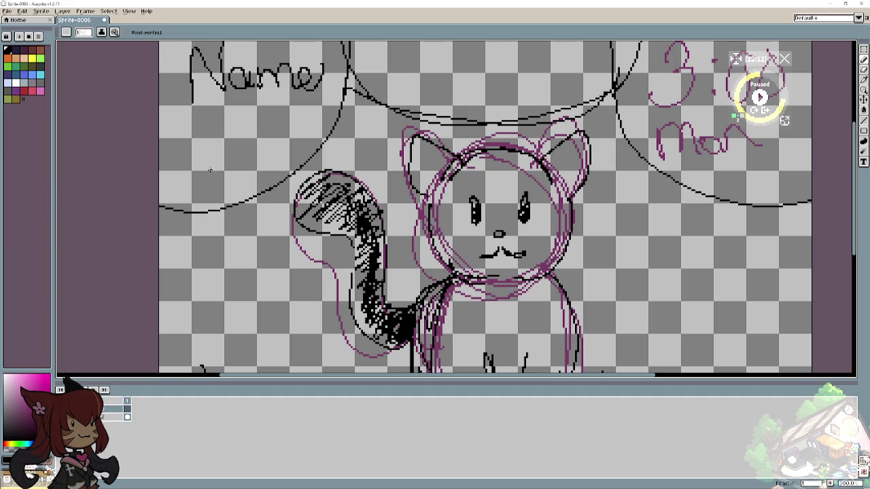
{"action": "scroll", "coordinate": [210, 171], "scroll_direction": "up", "scroll_amount": 2}
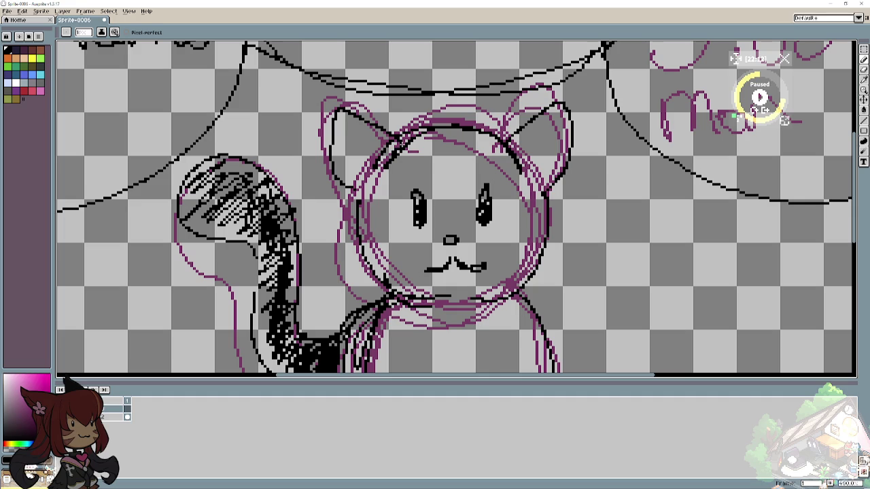
{"action": "mouse_move", "coordinate": [400, 141]}
{"action": "left_mouse_down"}
{"action": "mouse_move", "coordinate": [376, 165]}
{"action": "mouse_move", "coordinate": [523, 173]}
{"action": "mouse_move", "coordinate": [404, 136]}
{"action": "left_mouse_up"}
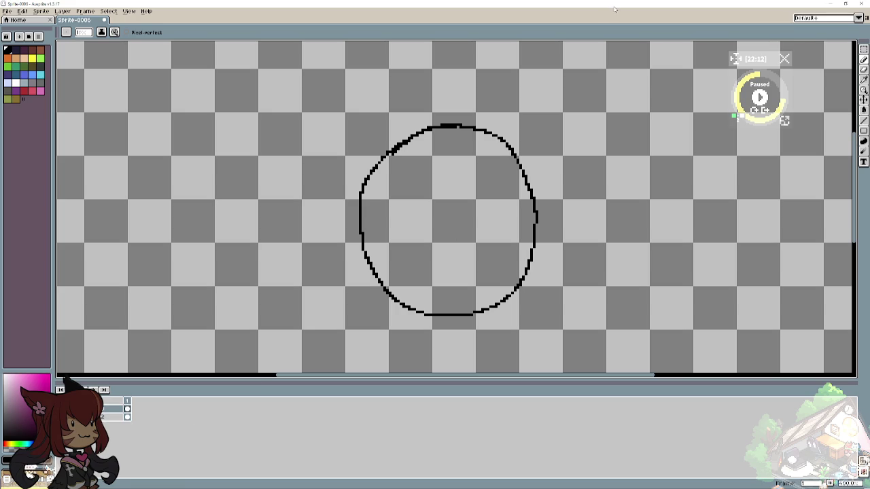
{"action": "scroll", "coordinate": [360, 271], "scroll_direction": "right", "scroll_amount": 1}
{"action": "scroll", "coordinate": [360, 271], "scroll_direction": "right", "scroll_amount": 1}
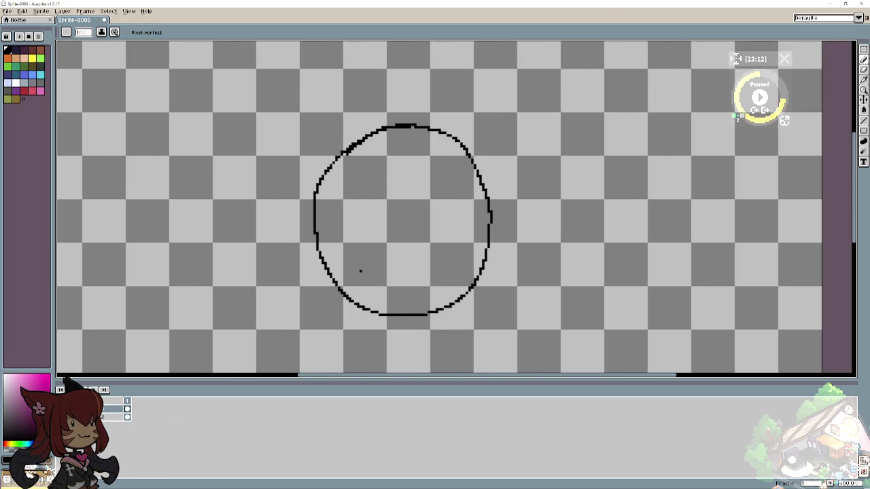
{"action": "mouse_move", "coordinate": [347, 149]}
{"action": "left_mouse_down"}
{"action": "mouse_move", "coordinate": [314, 213]}
{"action": "mouse_move", "coordinate": [321, 261]}
{"action": "mouse_move", "coordinate": [321, 186]}
{"action": "left_mouse_up"}
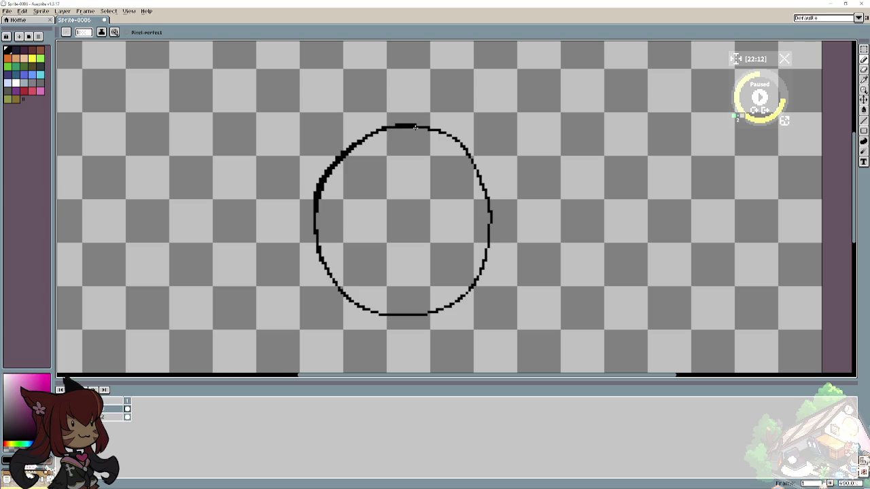
{"action": "mouse_move", "coordinate": [438, 130]}
{"action": "left_mouse_down"}
{"action": "mouse_move", "coordinate": [462, 144]}
{"action": "mouse_move", "coordinate": [486, 185]}
{"action": "mouse_move", "coordinate": [484, 263]}
{"action": "left_mouse_up"}
{"action": "mouse_move", "coordinate": [488, 199]}
{"action": "left_mouse_down"}
{"action": "mouse_move", "coordinate": [470, 157]}
{"action": "mouse_move", "coordinate": [482, 176]}
{"action": "left_mouse_up"}
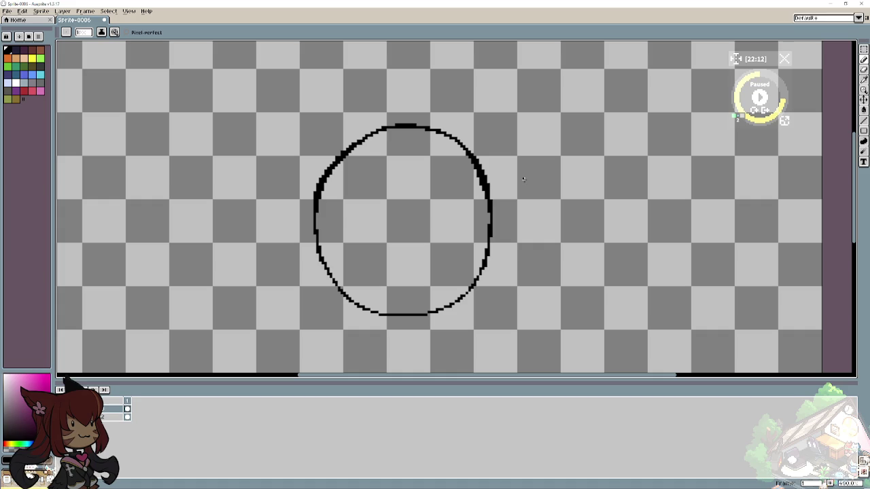
{"action": "left_click", "coordinate": [863, 109]}
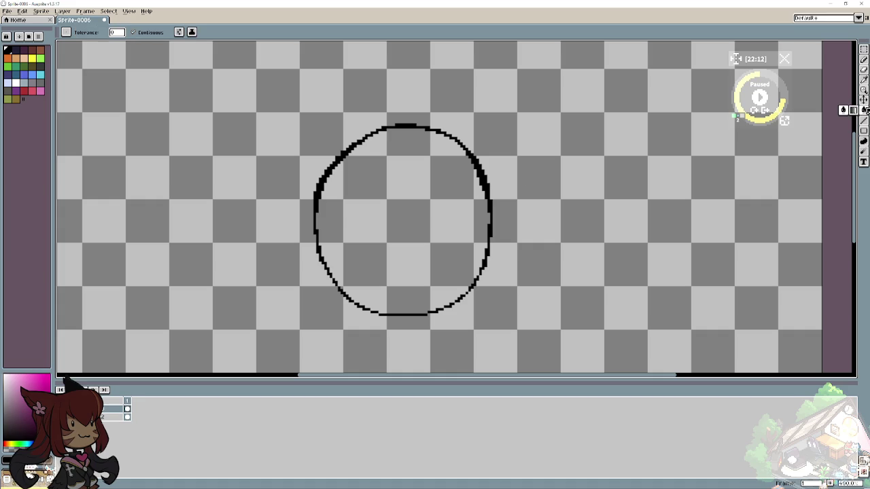
Fill the head circle solid black and draw pointed left and right ear outlines.
{"action": "left_click", "coordinate": [440, 208]}
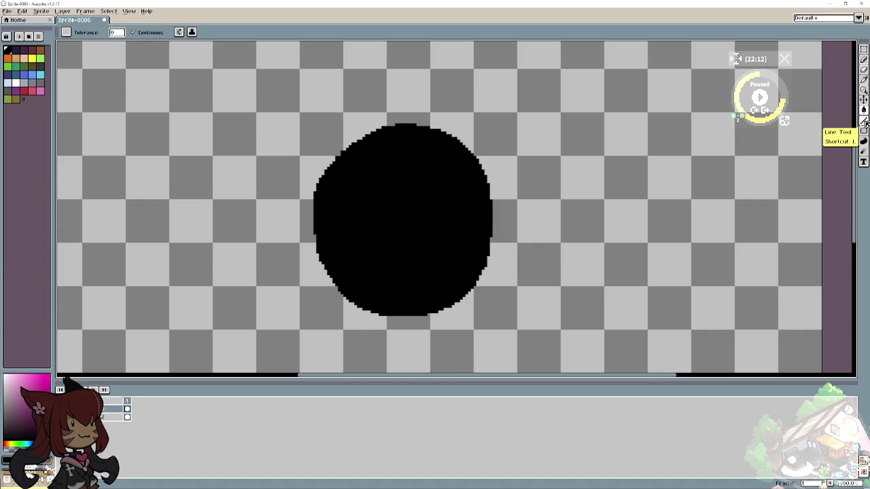
{"action": "left_click", "coordinate": [863, 59]}
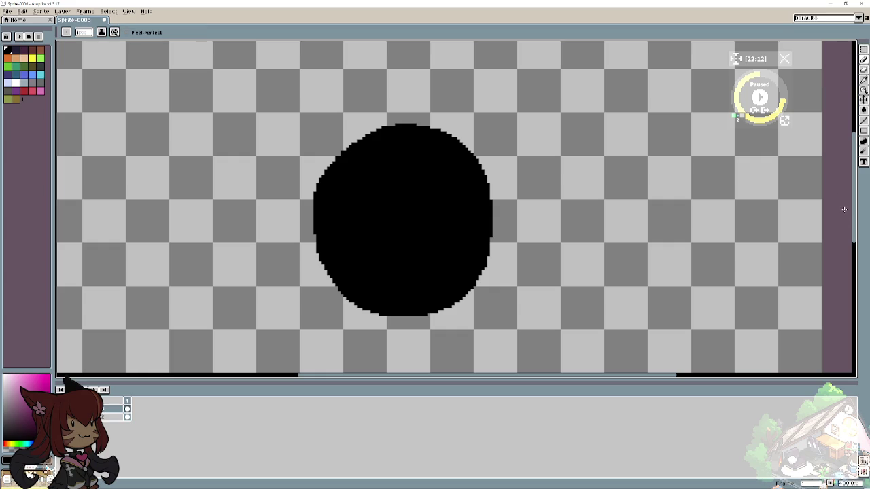
{"action": "scroll", "coordinate": [229, 228], "scroll_direction": "up", "scroll_amount": 3}
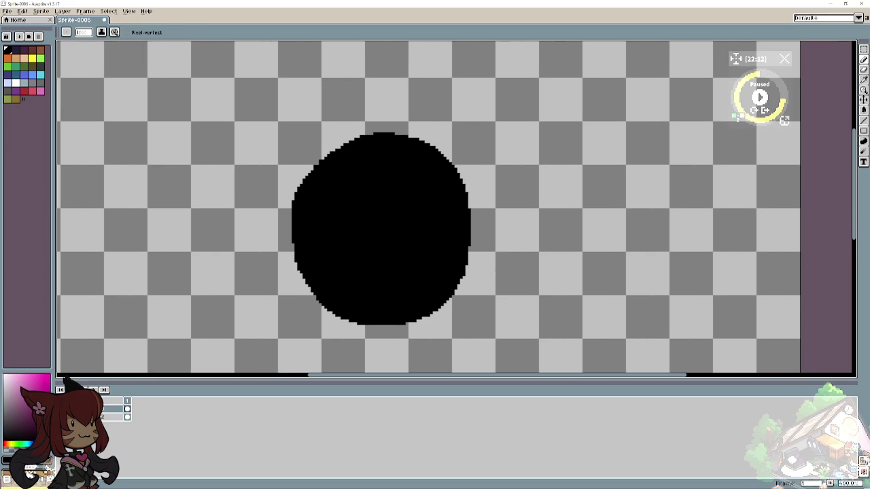
{"action": "scroll", "coordinate": [230, 227], "scroll_direction": "up", "scroll_amount": 1}
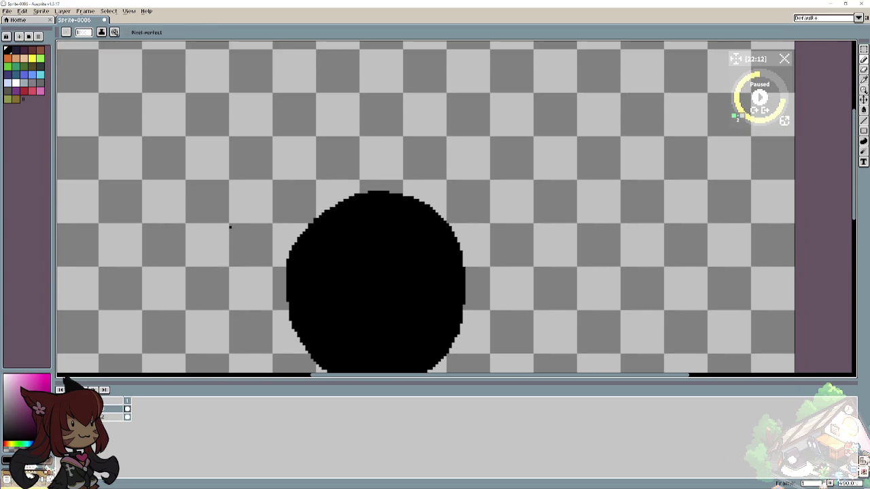
{"action": "mouse_move", "coordinate": [317, 216]}
{"action": "left_mouse_down"}
{"action": "mouse_move", "coordinate": [269, 220]}
{"action": "mouse_move", "coordinate": [286, 265]}
{"action": "mouse_move", "coordinate": [272, 196]}
{"action": "left_mouse_up"}
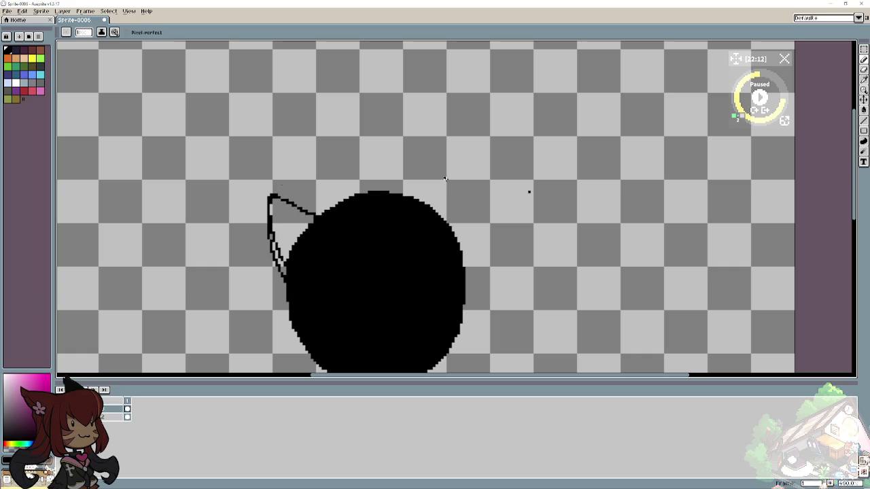
{"action": "mouse_move", "coordinate": [422, 205]}
{"action": "left_mouse_down"}
{"action": "mouse_move", "coordinate": [459, 158]}
{"action": "mouse_move", "coordinate": [475, 195]}
{"action": "mouse_move", "coordinate": [464, 261]}
{"action": "left_mouse_up"}
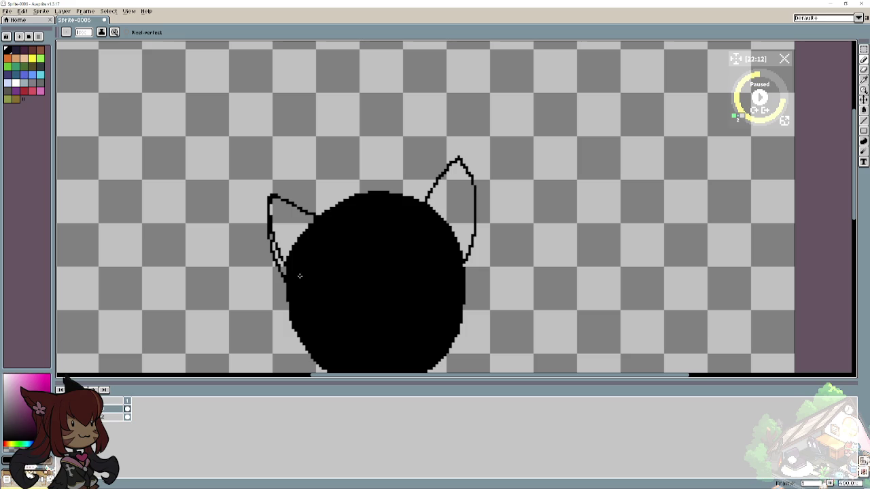
{"action": "left_click", "coordinate": [865, 110]}
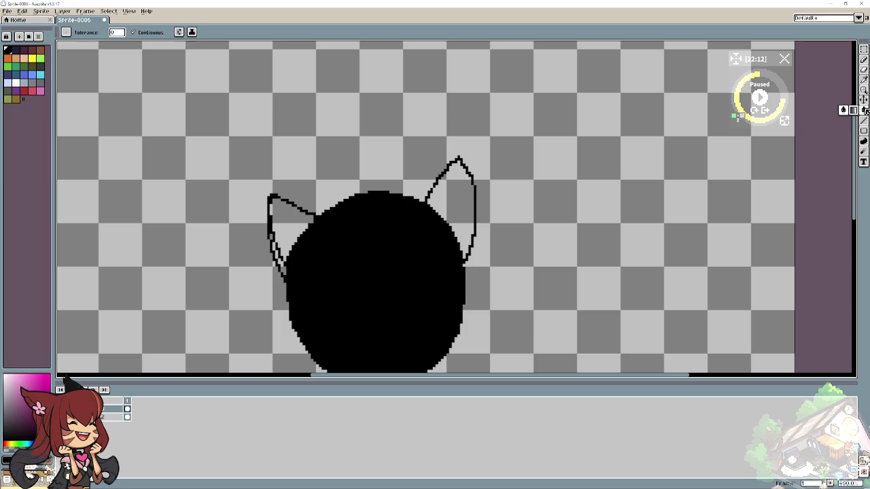
Fill both ears black and paint over the white gaps on the head's left edge.
{"action": "left_click", "coordinate": [464, 203]}
{"action": "left_click", "coordinate": [300, 217]}
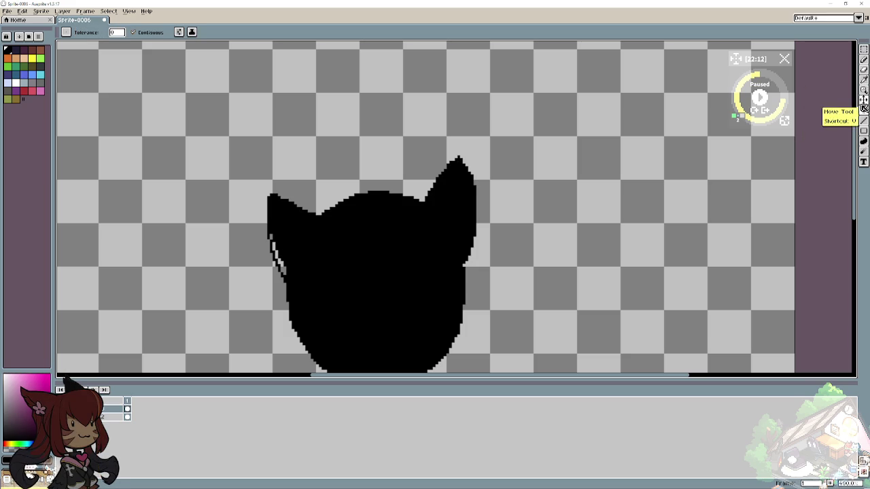
{"action": "left_click", "coordinate": [864, 59]}
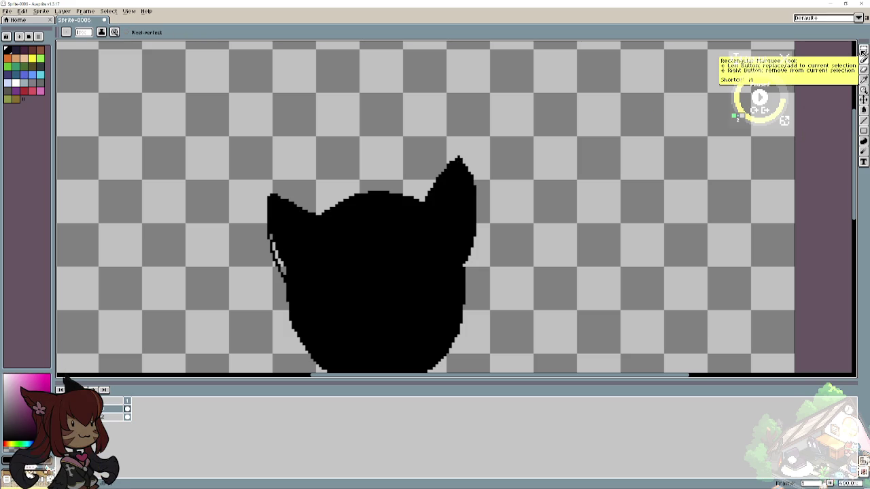
{"action": "left_click_drag", "start_coordinate": [286, 250], "coordinate": [290, 273]}
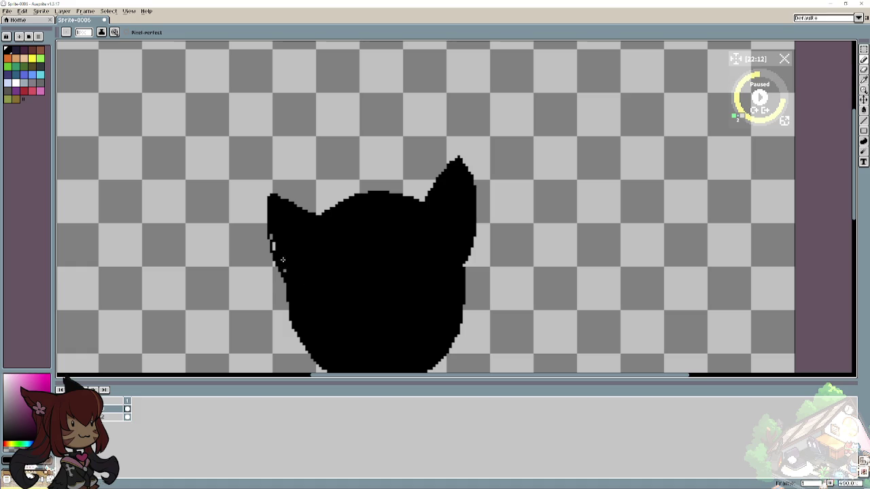
{"action": "left_click_drag", "start_coordinate": [274, 239], "coordinate": [273, 245]}
Trim the tip of the right ear with the eraser.
{"action": "scroll", "coordinate": [205, 233], "scroll_direction": "down", "scroll_amount": 2}
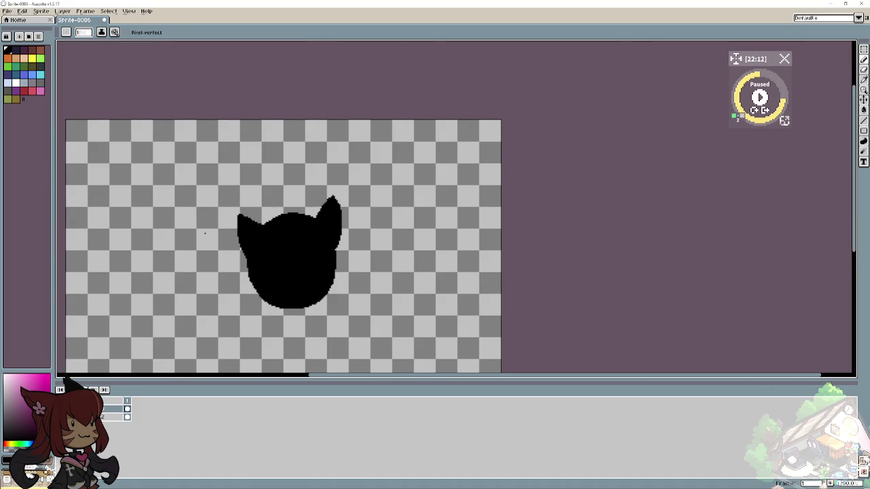
{"action": "scroll", "coordinate": [191, 260], "scroll_direction": "down", "scroll_amount": 2}
{"action": "scroll", "coordinate": [192, 263], "scroll_direction": "up", "scroll_amount": 2}
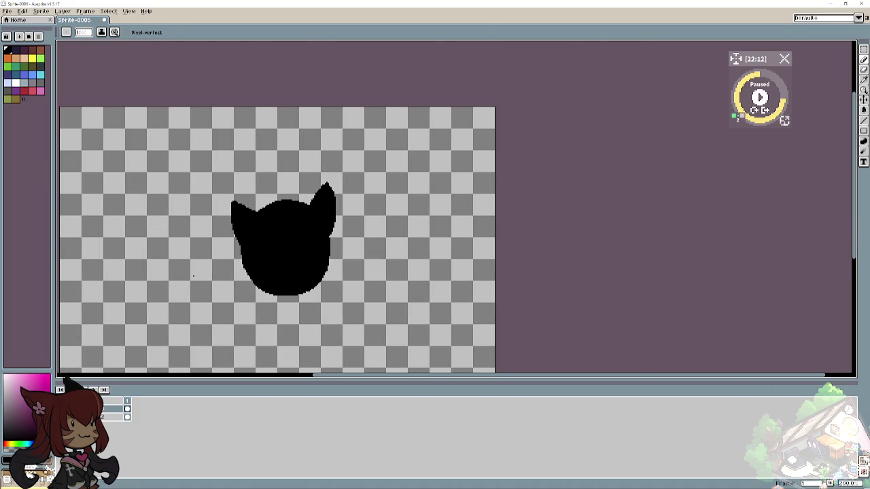
{"action": "scroll", "coordinate": [193, 275], "scroll_direction": "up", "scroll_amount": 1}
{"action": "scroll", "coordinate": [226, 267], "scroll_direction": "up", "scroll_amount": 2}
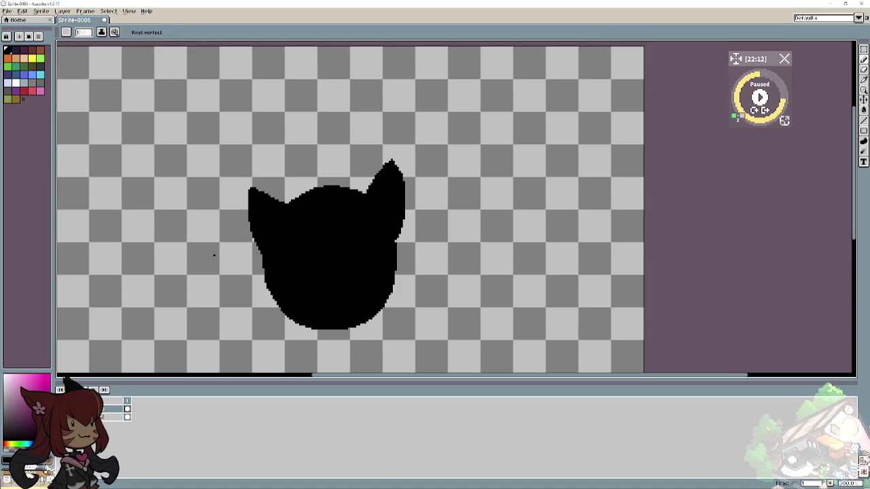
{"action": "key", "text": "e"}
{"action": "left_click_drag", "start_coordinate": [388, 138], "coordinate": [415, 178]}
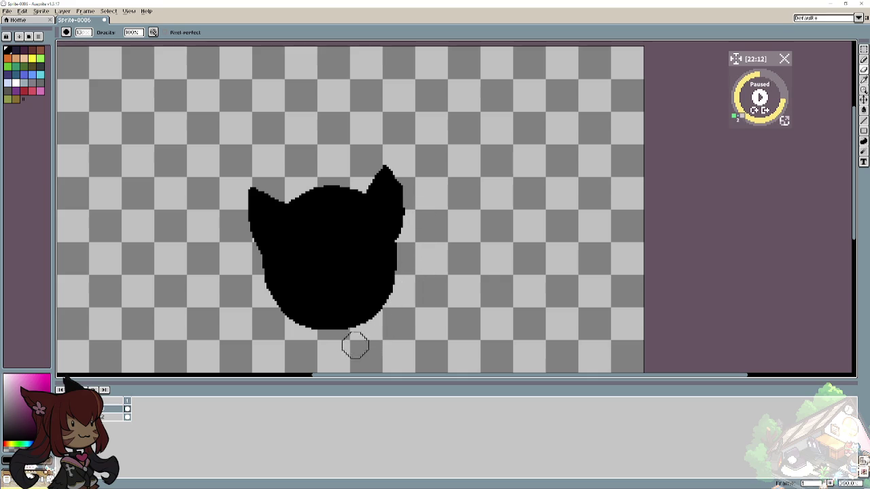
Erase the silhouette's bottom and lower-right strip, then pencil black to fill the right and bottom edges.
{"action": "mouse_move", "coordinate": [231, 274]}
{"action": "left_mouse_down"}
{"action": "mouse_move", "coordinate": [277, 320]}
{"action": "mouse_move", "coordinate": [365, 324]}
{"action": "mouse_move", "coordinate": [406, 265]}
{"action": "mouse_move", "coordinate": [417, 219]}
{"action": "left_mouse_up"}
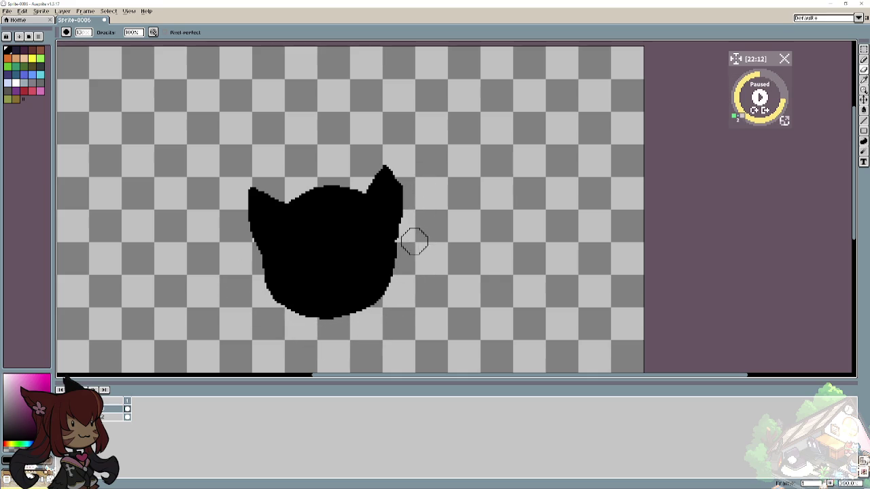
{"action": "mouse_move", "coordinate": [239, 274]}
{"action": "left_mouse_down"}
{"action": "mouse_move", "coordinate": [306, 317]}
{"action": "mouse_move", "coordinate": [381, 311]}
{"action": "left_mouse_up"}
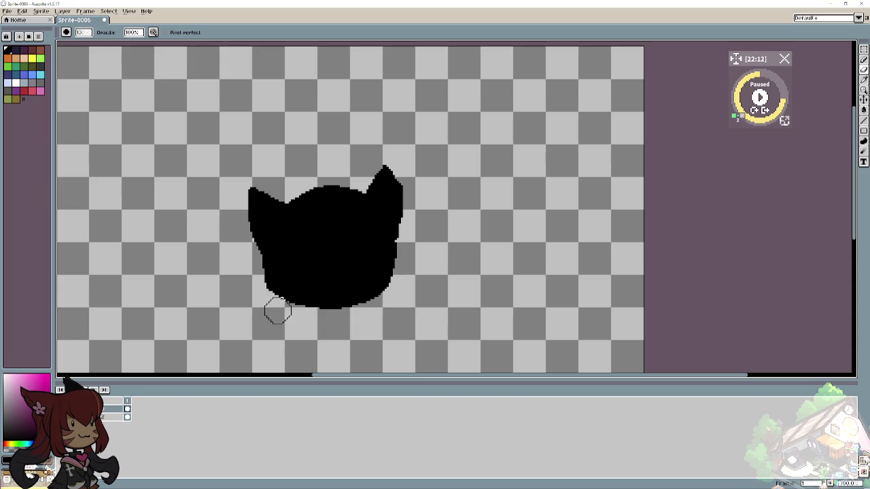
{"action": "key", "text": "b"}
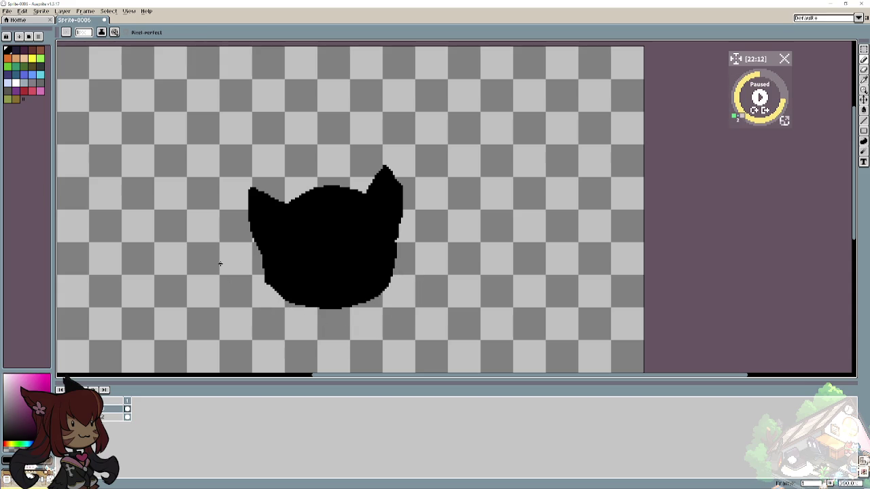
{"action": "left_click_drag", "start_coordinate": [396, 236], "coordinate": [397, 260]}
{"action": "mouse_move", "coordinate": [398, 264]}
{"action": "left_mouse_down"}
{"action": "mouse_move", "coordinate": [391, 281]}
{"action": "mouse_move", "coordinate": [349, 310]}
{"action": "left_mouse_up"}
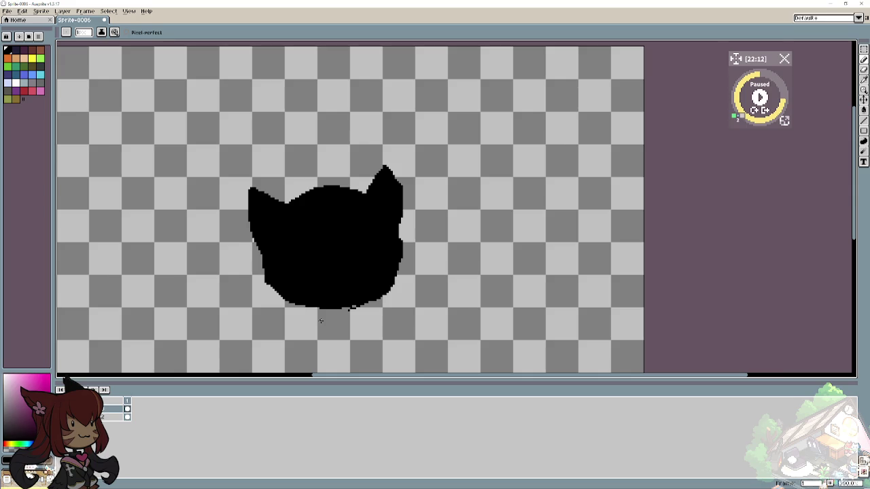
{"action": "scroll", "coordinate": [223, 297], "scroll_direction": "up", "scroll_amount": 1}
{"action": "scroll", "coordinate": [226, 297], "scroll_direction": "up", "scroll_amount": 1}
{"action": "left_click_drag", "start_coordinate": [430, 315], "coordinate": [394, 322]}
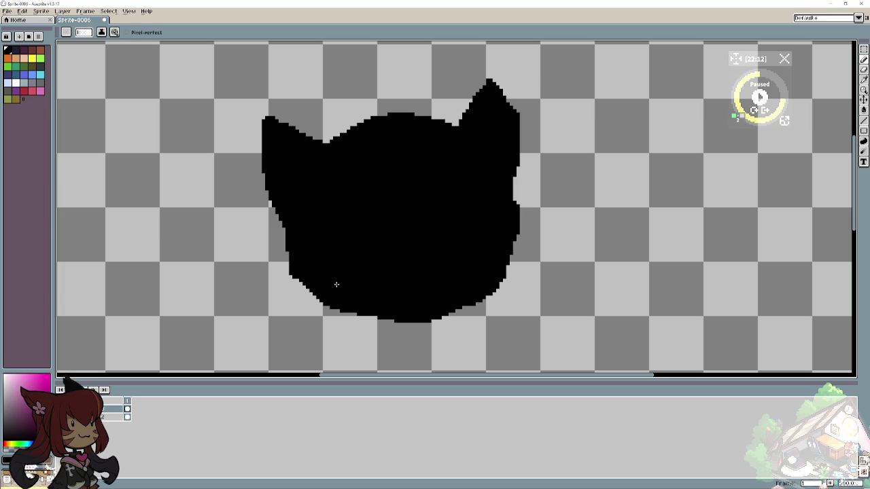
{"action": "left_click", "coordinate": [16, 82]}
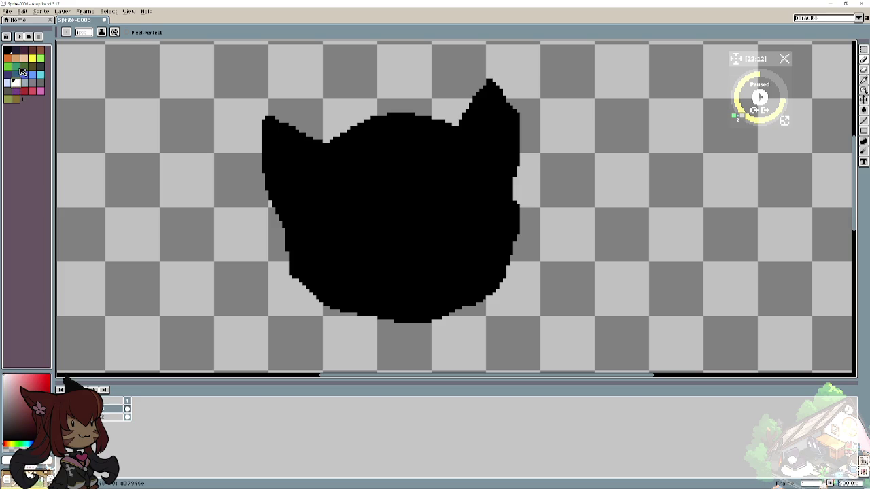
Paint a solid white central face shape plus small lower-left and lower-right patches, undoing a stray line.
{"action": "mouse_move", "coordinate": [395, 212]}
{"action": "left_mouse_down"}
{"action": "mouse_move", "coordinate": [395, 222]}
{"action": "mouse_move", "coordinate": [397, 188]}
{"action": "mouse_move", "coordinate": [424, 223]}
{"action": "left_mouse_up"}
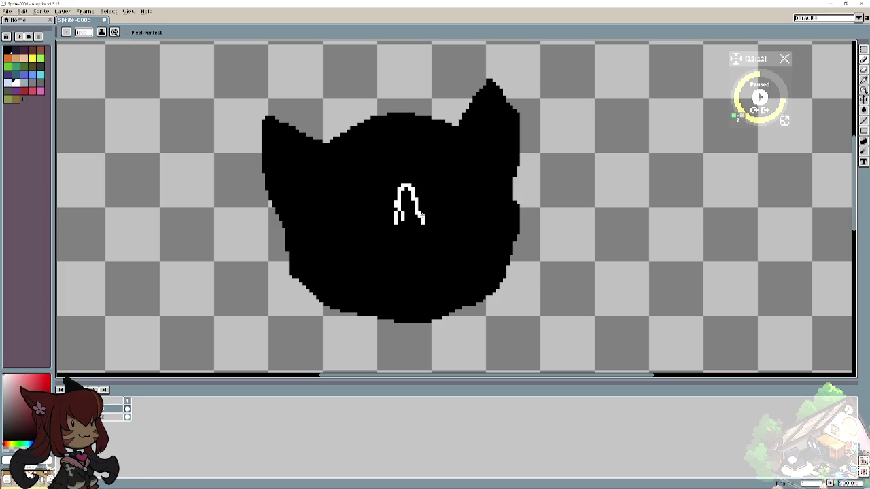
{"action": "left_click_drag", "start_coordinate": [405, 193], "coordinate": [407, 231]}
{"action": "mouse_move", "coordinate": [383, 270]}
{"action": "left_mouse_down"}
{"action": "mouse_move", "coordinate": [366, 292]}
{"action": "mouse_move", "coordinate": [380, 292]}
{"action": "left_mouse_up"}
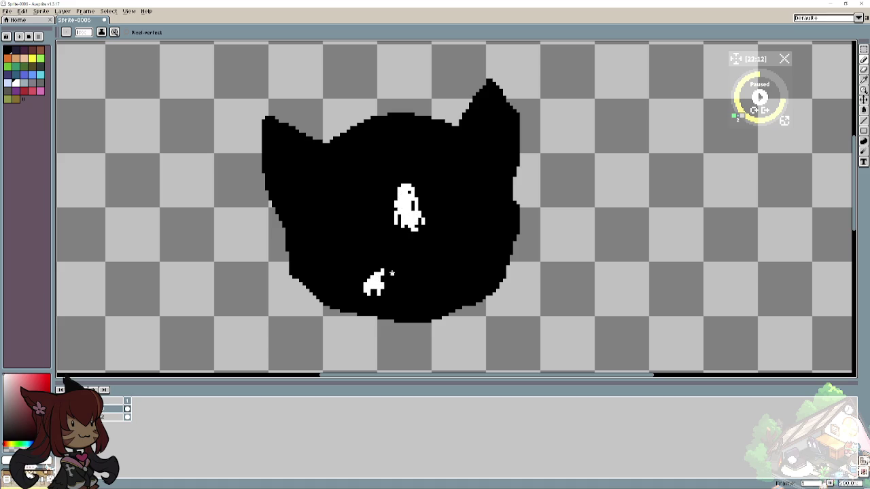
{"action": "left_click_drag", "start_coordinate": [467, 258], "coordinate": [462, 275]}
{"action": "mouse_move", "coordinate": [228, 260]}
{"action": "left_mouse_down"}
{"action": "mouse_move", "coordinate": [287, 316]}
{"action": "mouse_move", "coordinate": [258, 283]}
{"action": "left_mouse_up"}
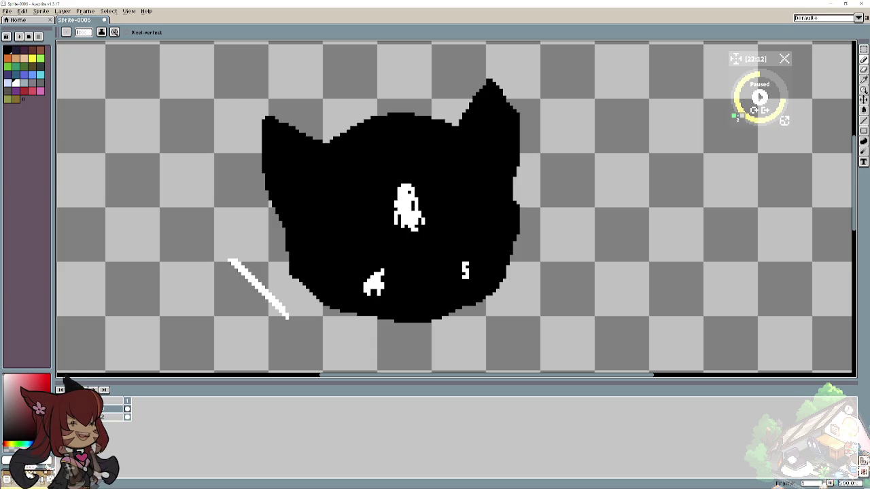
{"action": "key", "text": "ctrl+z"}
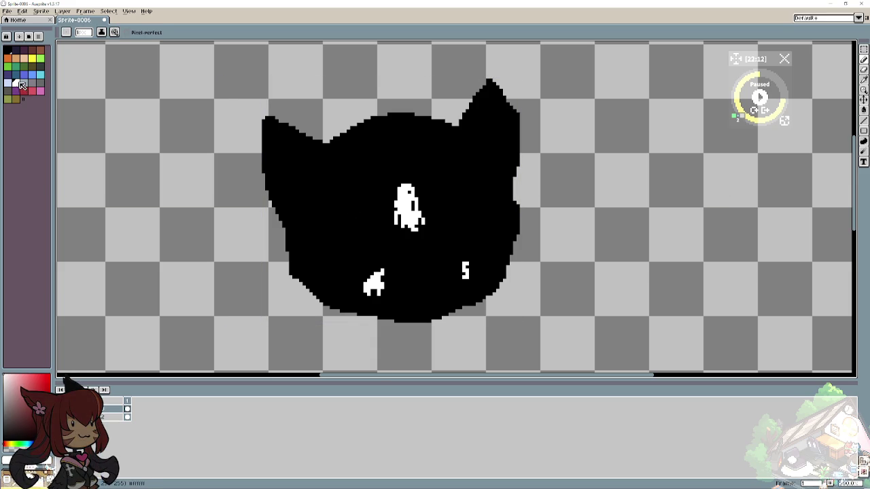
{"action": "left_click", "coordinate": [17, 99]}
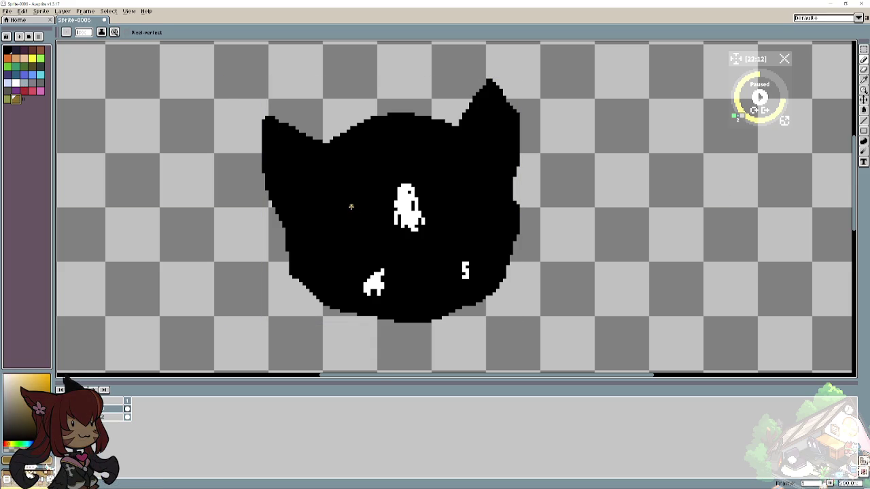
Draw both olive almond-shaped eyes, then add dark green along the left eye's lower-left edge.
{"action": "mouse_move", "coordinate": [338, 225]}
{"action": "left_mouse_down"}
{"action": "mouse_move", "coordinate": [366, 202]}
{"action": "mouse_move", "coordinate": [356, 223]}
{"action": "mouse_move", "coordinate": [332, 226]}
{"action": "mouse_move", "coordinate": [360, 235]}
{"action": "mouse_move", "coordinate": [372, 206]}
{"action": "left_mouse_up"}
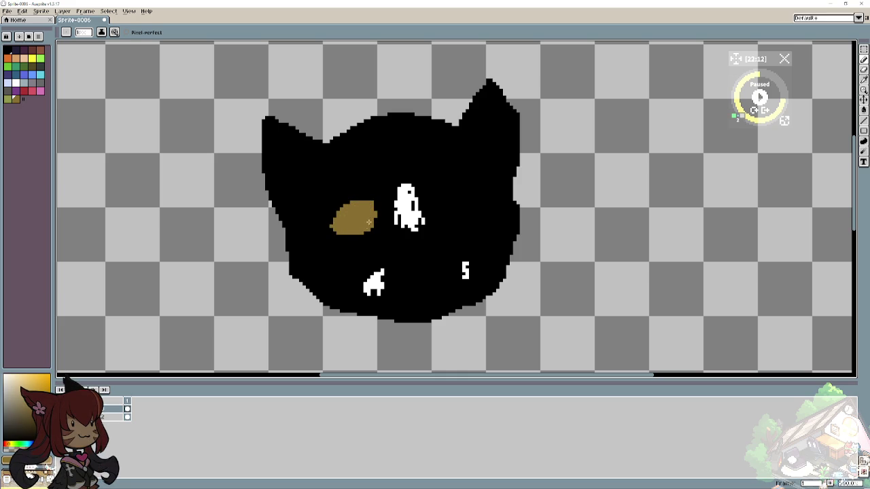
{"action": "mouse_move", "coordinate": [441, 191]}
{"action": "left_mouse_down"}
{"action": "mouse_move", "coordinate": [483, 201]}
{"action": "mouse_move", "coordinate": [447, 199]}
{"action": "left_mouse_up"}
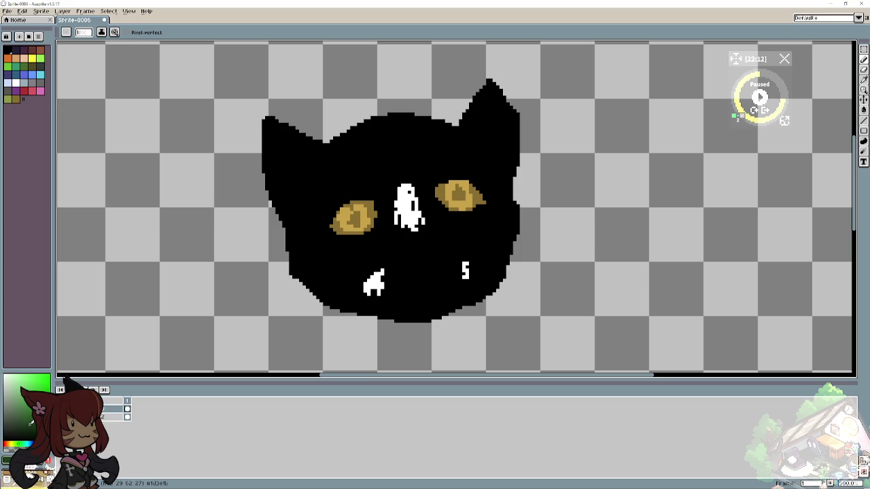
{"action": "left_click_drag", "start_coordinate": [370, 223], "coordinate": [365, 226]}
{"action": "left_click", "coordinate": [337, 217]}
{"action": "mouse_move", "coordinate": [337, 219]}
{"action": "left_mouse_down"}
{"action": "mouse_move", "coordinate": [333, 227]}
{"action": "mouse_move", "coordinate": [345, 227]}
{"action": "left_mouse_up"}
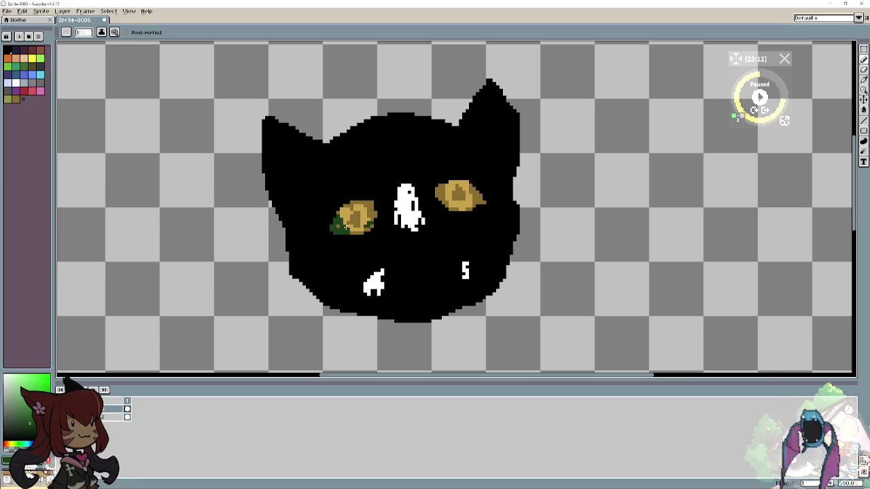
{"action": "key", "text": "ctrl+z"}
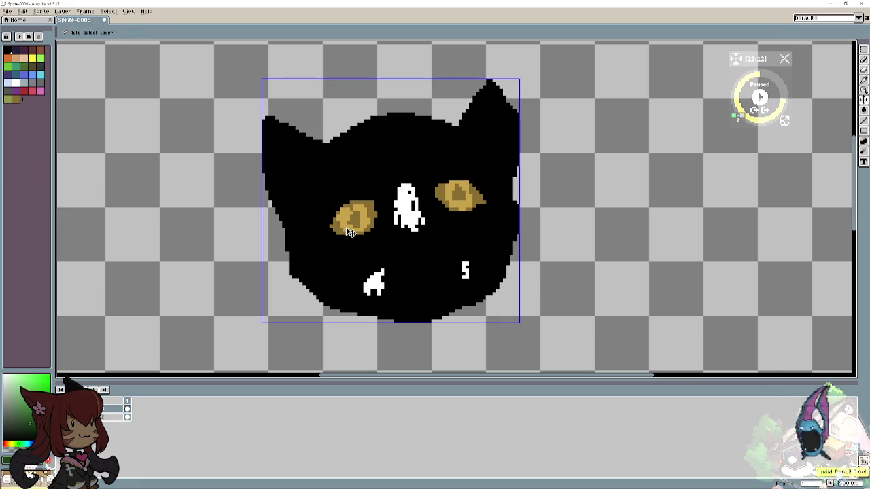
{"action": "key", "text": "ctrl+d"}
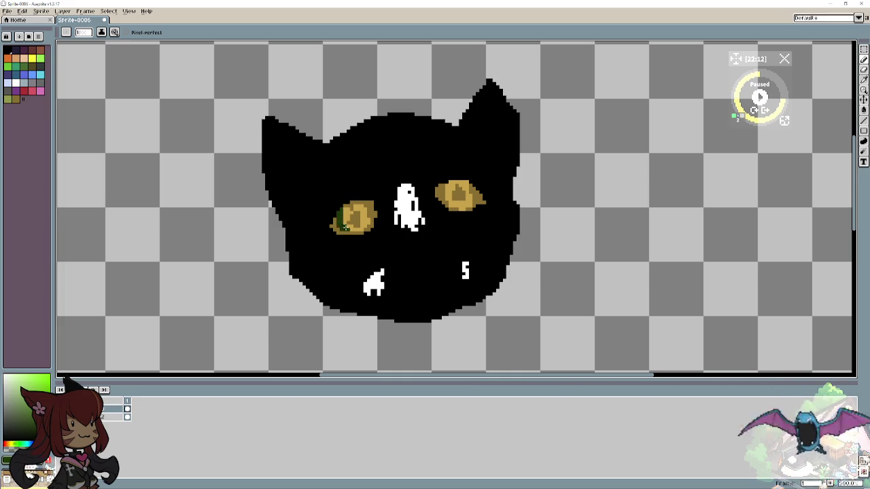
{"action": "left_click_drag", "start_coordinate": [337, 219], "coordinate": [362, 227]}
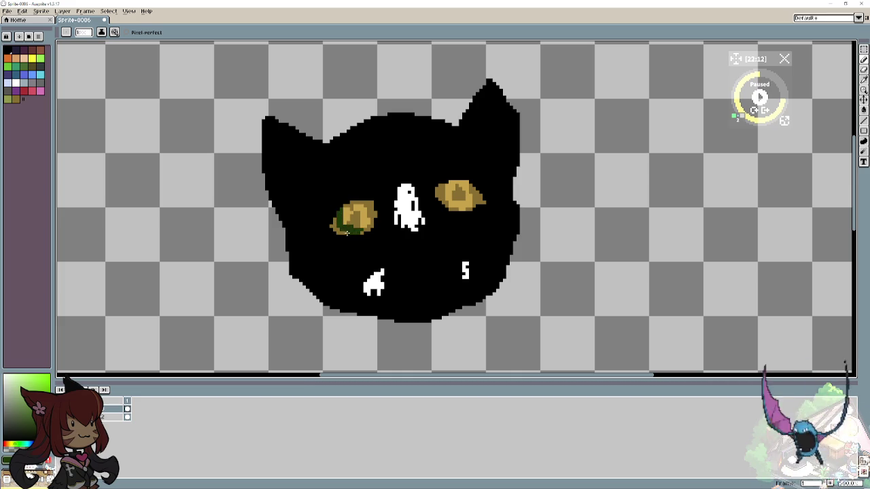
Repaint the golden centres and brown edges of both eyes dark green.
{"action": "left_click", "coordinate": [362, 227]}
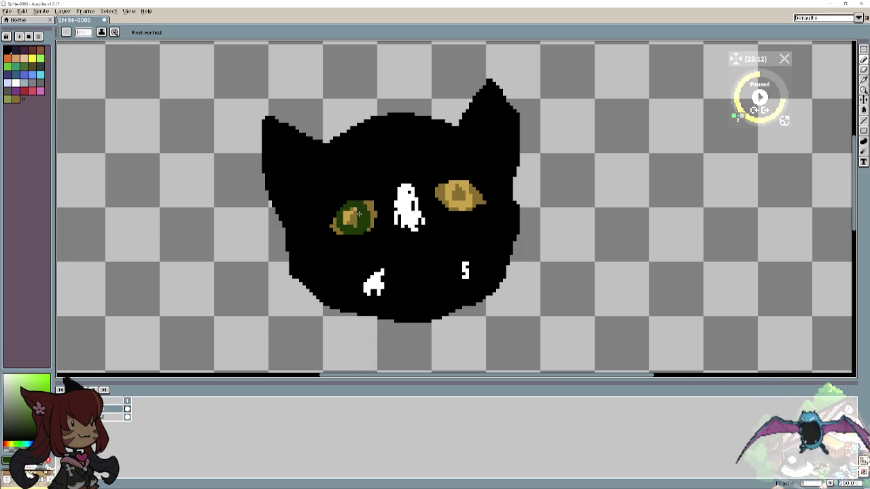
{"action": "mouse_move", "coordinate": [353, 215]}
{"action": "left_mouse_down"}
{"action": "mouse_move", "coordinate": [347, 223]}
{"action": "mouse_move", "coordinate": [346, 215]}
{"action": "left_mouse_up"}
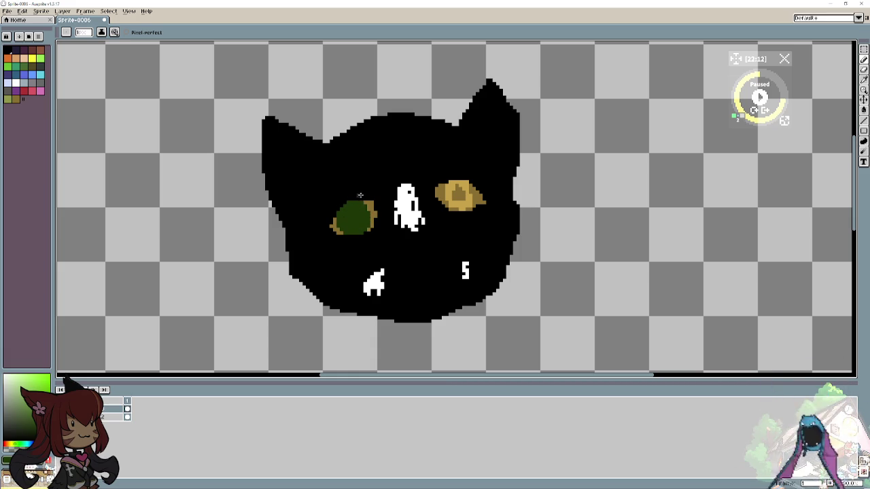
{"action": "mouse_move", "coordinate": [454, 205]}
{"action": "left_mouse_down"}
{"action": "mouse_move", "coordinate": [459, 181]}
{"action": "mouse_move", "coordinate": [469, 194]}
{"action": "mouse_move", "coordinate": [455, 200]}
{"action": "mouse_move", "coordinate": [465, 180]}
{"action": "left_mouse_up"}
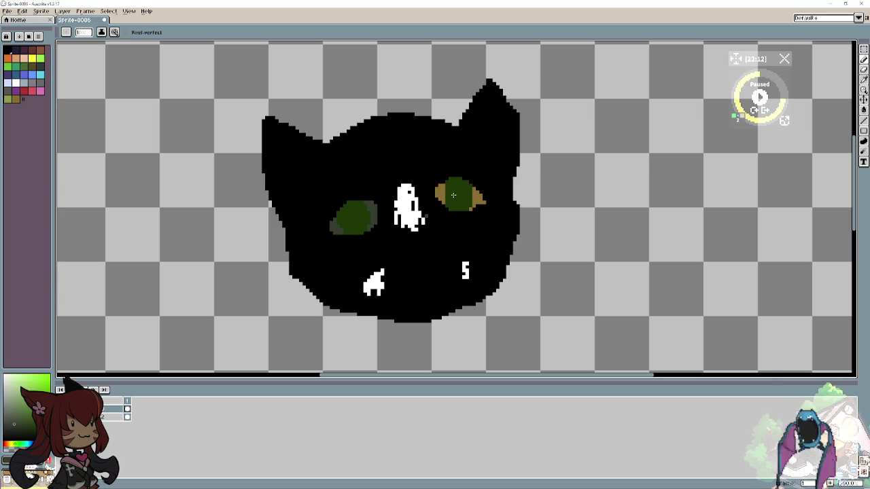
{"action": "left_click_drag", "start_coordinate": [453, 195], "coordinate": [437, 195]}
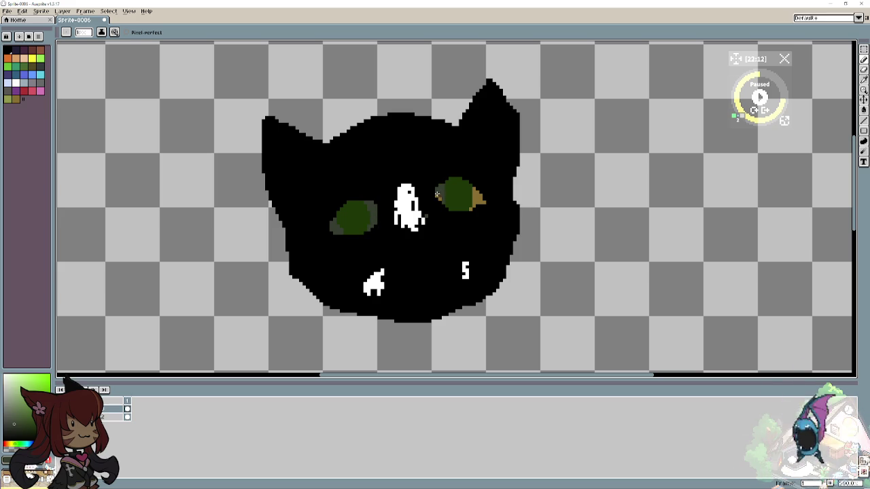
{"action": "mouse_move", "coordinate": [475, 196]}
{"action": "left_mouse_down"}
{"action": "mouse_move", "coordinate": [473, 206]}
{"action": "mouse_move", "coordinate": [479, 203]}
{"action": "left_mouse_up"}
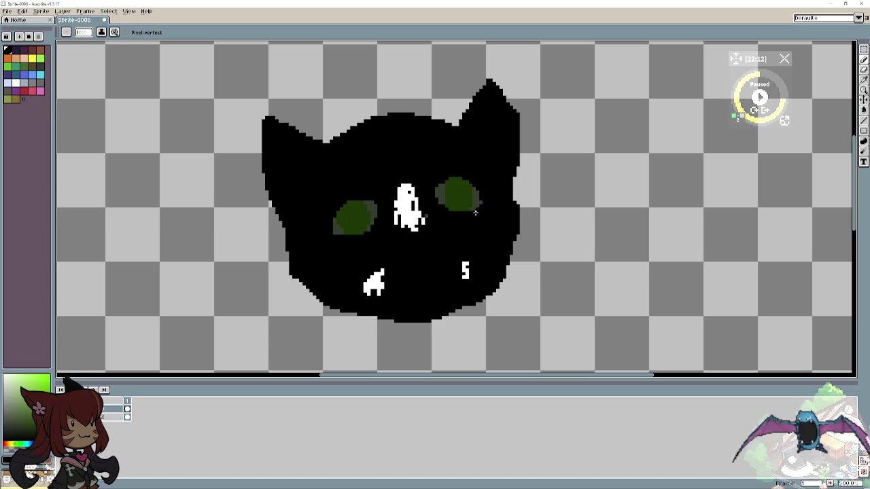
In white, extend the forehead blaze downward and fill a broad muzzle and chin.
{"action": "left_click", "coordinate": [16, 83]}
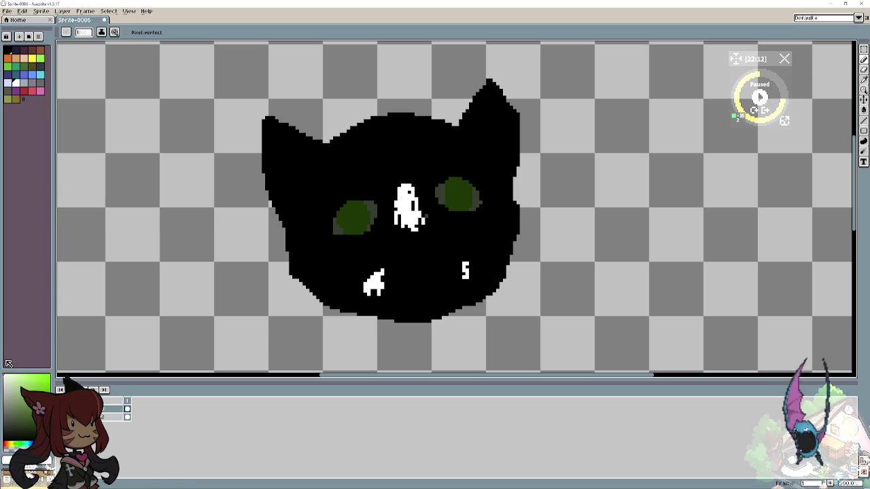
{"action": "mouse_move", "coordinate": [408, 214]}
{"action": "left_mouse_down"}
{"action": "mouse_move", "coordinate": [408, 257]}
{"action": "mouse_move", "coordinate": [416, 253]}
{"action": "left_mouse_up"}
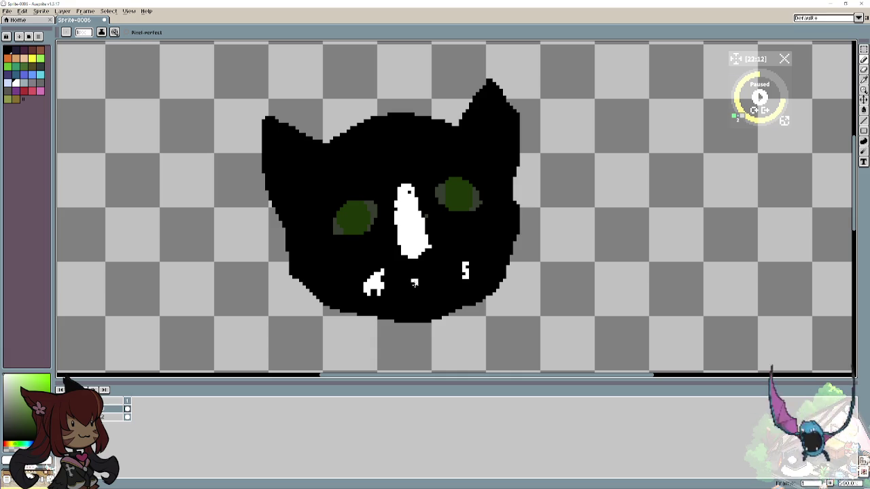
{"action": "left_click_drag", "start_coordinate": [411, 280], "coordinate": [416, 289]}
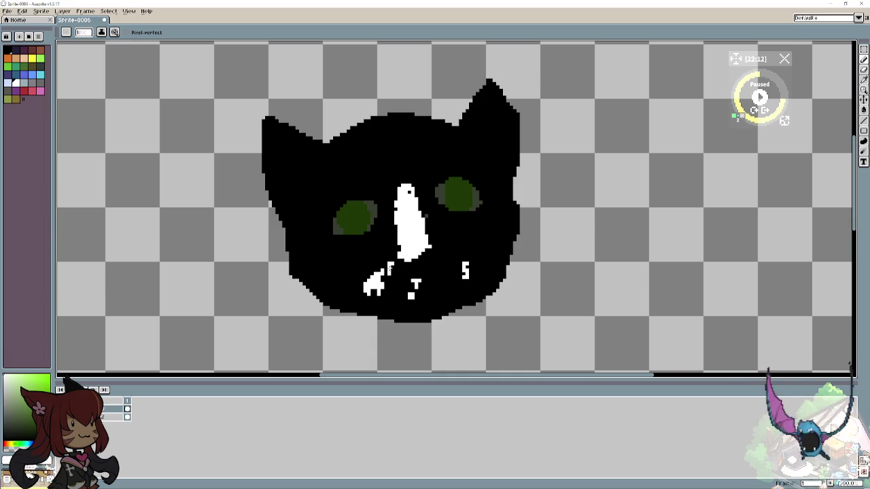
{"action": "left_click_drag", "start_coordinate": [390, 269], "coordinate": [447, 260]}
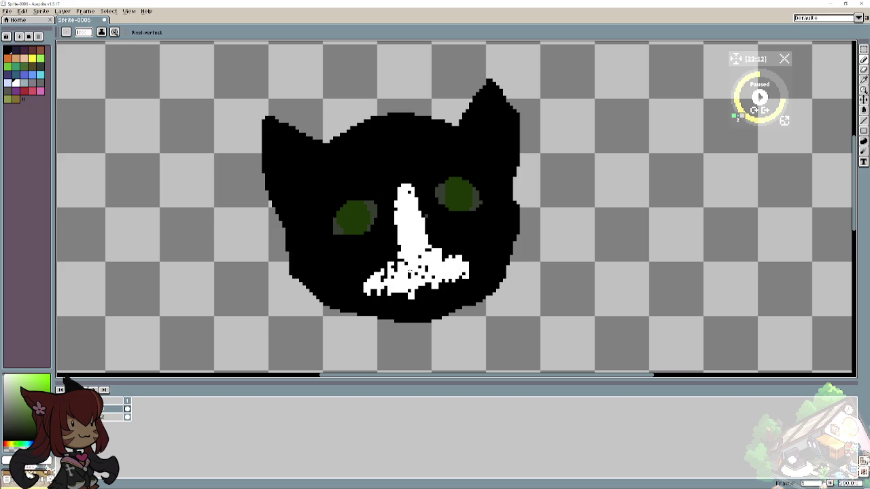
{"action": "mouse_move", "coordinate": [420, 289]}
{"action": "left_mouse_down"}
{"action": "mouse_move", "coordinate": [435, 303]}
{"action": "mouse_move", "coordinate": [413, 308]}
{"action": "left_mouse_up"}
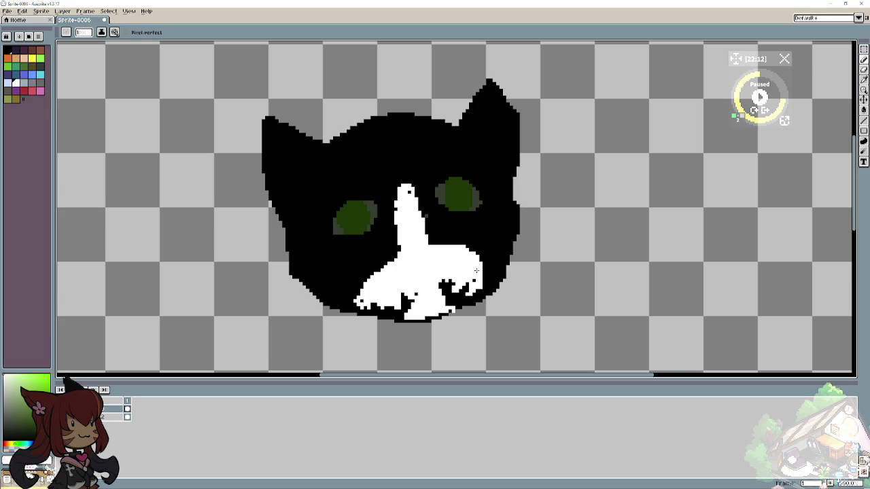
Paint a light pink nose atop the muzzle, then draw a dark rim inside the right eye.
{"action": "scroll", "coordinate": [476, 271], "scroll_direction": "down", "scroll_amount": 4}
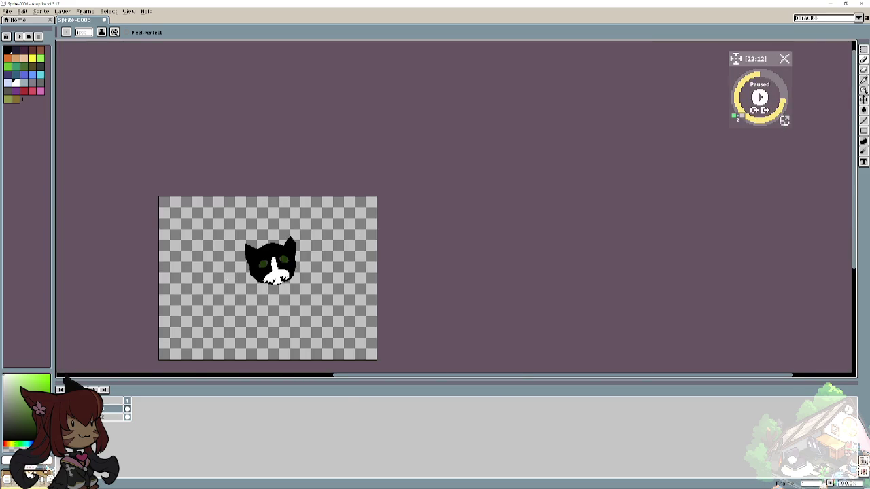
{"action": "scroll", "coordinate": [284, 273], "scroll_direction": "up", "scroll_amount": 2}
{"action": "scroll", "coordinate": [284, 272], "scroll_direction": "up", "scroll_amount": 1}
{"action": "scroll", "coordinate": [284, 272], "scroll_direction": "up", "scroll_amount": 1}
{"action": "scroll", "coordinate": [284, 272], "scroll_direction": "up", "scroll_amount": 1}
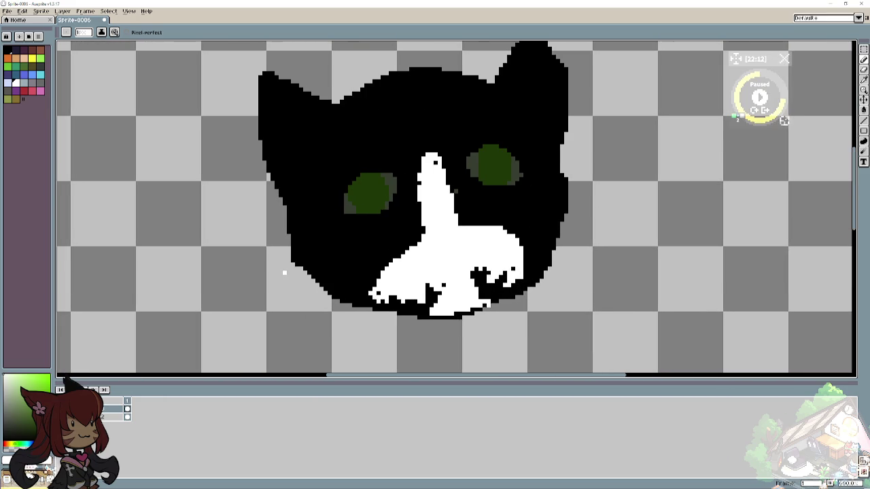
{"action": "scroll", "coordinate": [284, 272], "scroll_direction": "right", "scroll_amount": 1}
{"action": "scroll", "coordinate": [278, 281], "scroll_direction": "right", "scroll_amount": 2}
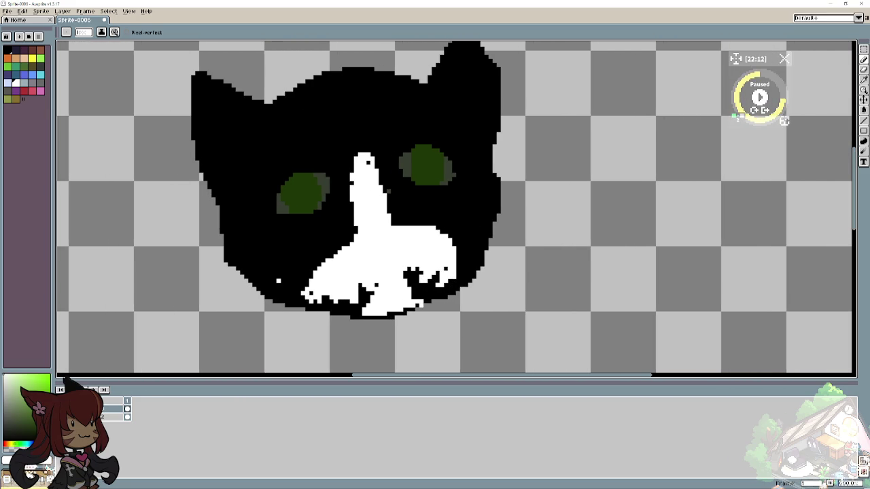
{"action": "left_click", "coordinate": [27, 445]}
{"action": "left_click", "coordinate": [30, 418]}
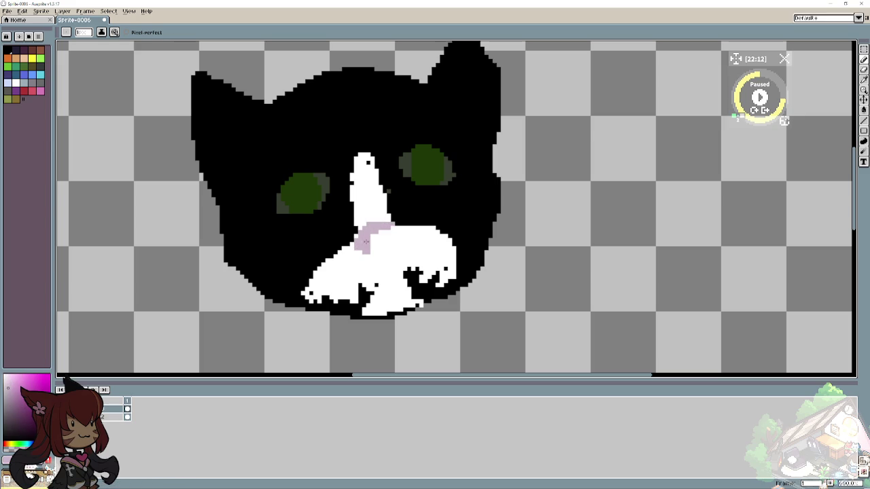
{"action": "left_click_drag", "start_coordinate": [382, 245], "coordinate": [383, 256]}
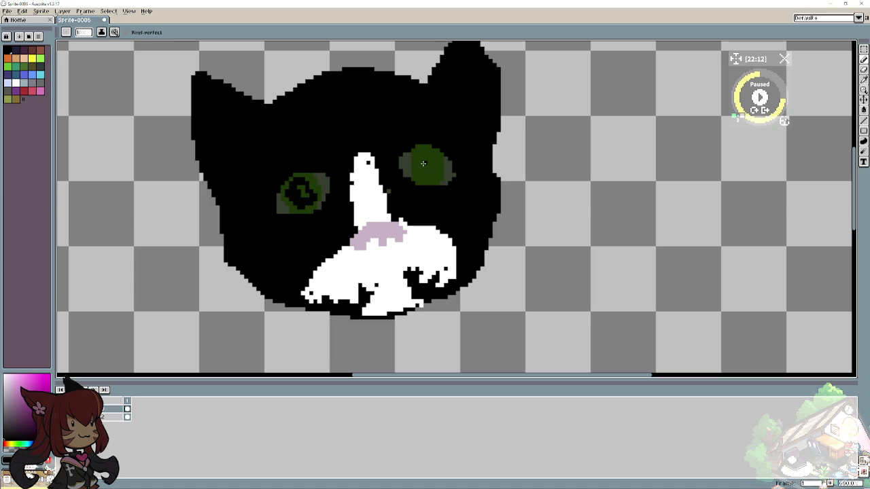
{"action": "left_click_drag", "start_coordinate": [418, 152], "coordinate": [436, 176]}
Add a darker pupil stroke and light highlights to both eyes, plus a dark-grey line on the muzzle.
{"action": "left_click_drag", "start_coordinate": [420, 149], "coordinate": [431, 174]}
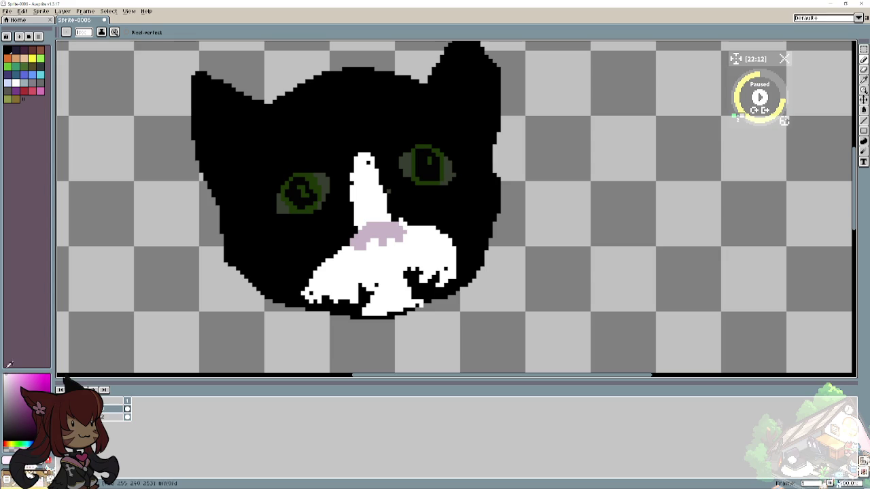
{"action": "left_click_drag", "start_coordinate": [300, 185], "coordinate": [305, 193]}
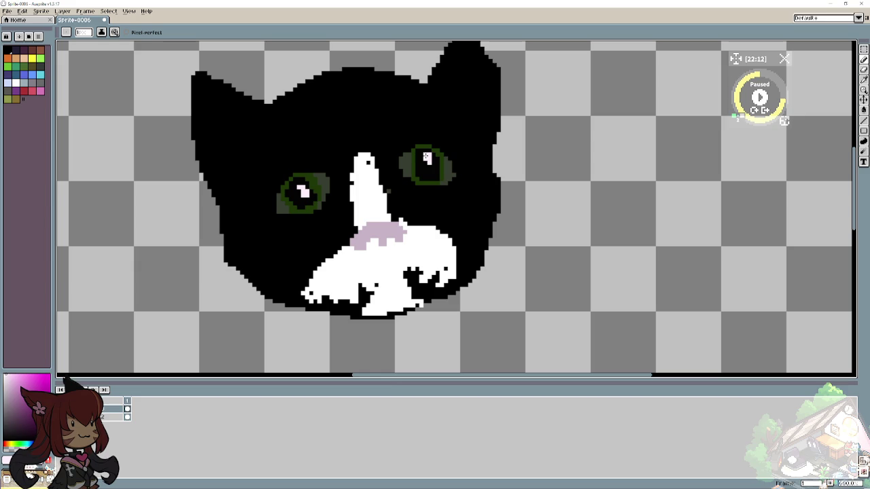
{"action": "left_click_drag", "start_coordinate": [428, 161], "coordinate": [433, 168]}
{"action": "left_click", "coordinate": [8, 426]}
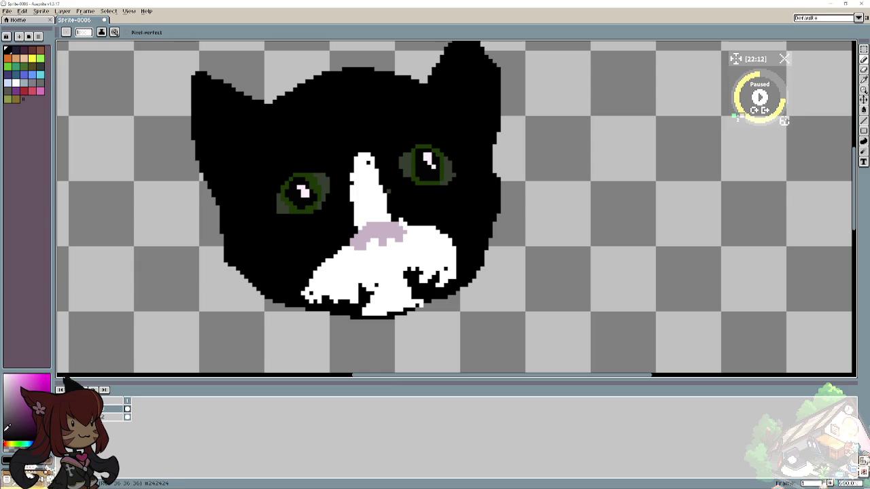
{"action": "mouse_move", "coordinate": [376, 282]}
{"action": "left_mouse_down"}
{"action": "mouse_move", "coordinate": [380, 257]}
{"action": "mouse_move", "coordinate": [406, 282]}
{"action": "left_mouse_up"}
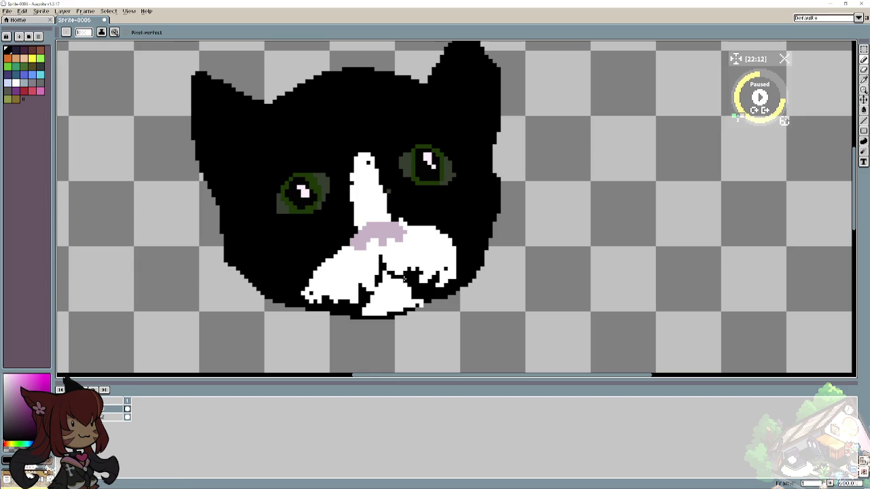
Add black details to the muzzle, then shade its lower and left edges light grey.
{"action": "left_click", "coordinate": [361, 296]}
{"action": "left_click_drag", "start_coordinate": [418, 280], "coordinate": [427, 282]}
{"action": "left_click", "coordinate": [7, 373]}
{"action": "mouse_move", "coordinate": [405, 288]}
{"action": "left_mouse_down"}
{"action": "mouse_move", "coordinate": [411, 279]}
{"action": "mouse_move", "coordinate": [415, 296]}
{"action": "mouse_move", "coordinate": [416, 284]}
{"action": "mouse_move", "coordinate": [423, 292]}
{"action": "mouse_move", "coordinate": [434, 285]}
{"action": "left_mouse_up"}
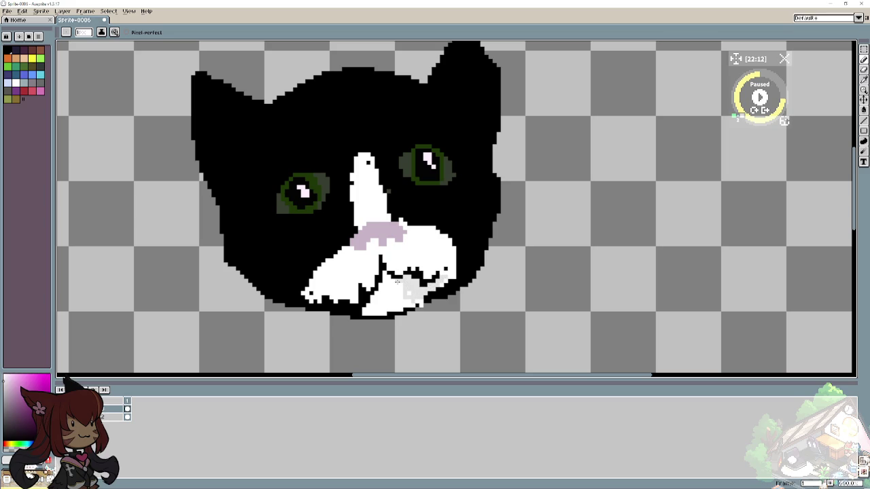
{"action": "mouse_move", "coordinate": [370, 298]}
{"action": "left_mouse_down"}
{"action": "mouse_move", "coordinate": [360, 307]}
{"action": "mouse_move", "coordinate": [384, 289]}
{"action": "left_mouse_up"}
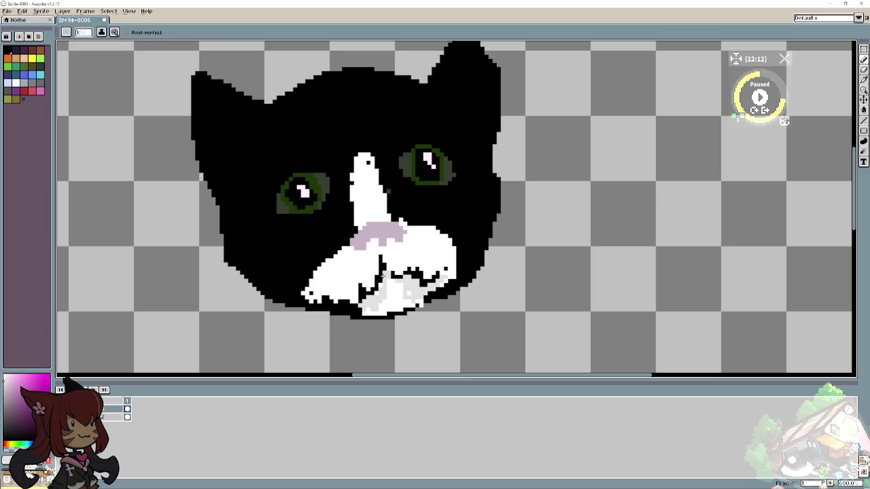
{"action": "mouse_move", "coordinate": [317, 284]}
{"action": "left_mouse_down"}
{"action": "mouse_move", "coordinate": [310, 295]}
{"action": "mouse_move", "coordinate": [317, 300]}
{"action": "mouse_move", "coordinate": [323, 291]}
{"action": "mouse_move", "coordinate": [345, 298]}
{"action": "mouse_move", "coordinate": [330, 296]}
{"action": "mouse_move", "coordinate": [316, 274]}
{"action": "mouse_move", "coordinate": [327, 262]}
{"action": "left_mouse_up"}
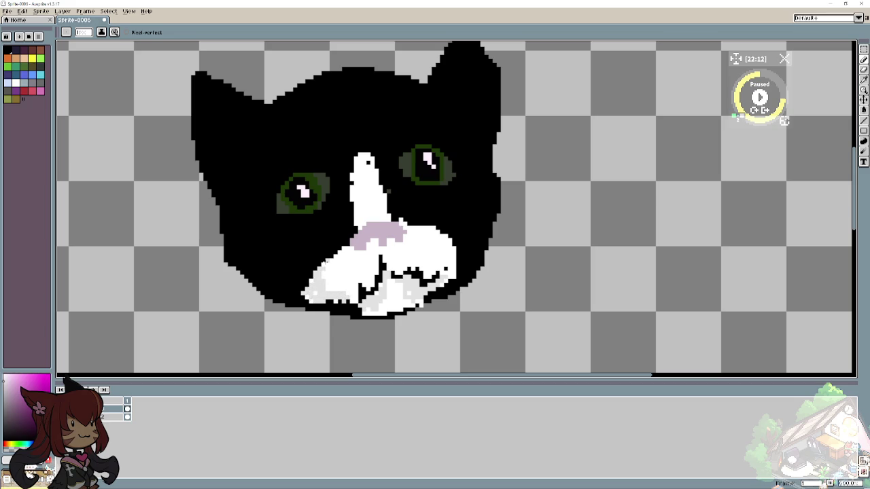
{"action": "scroll", "coordinate": [193, 285], "scroll_direction": "down", "scroll_amount": 3}
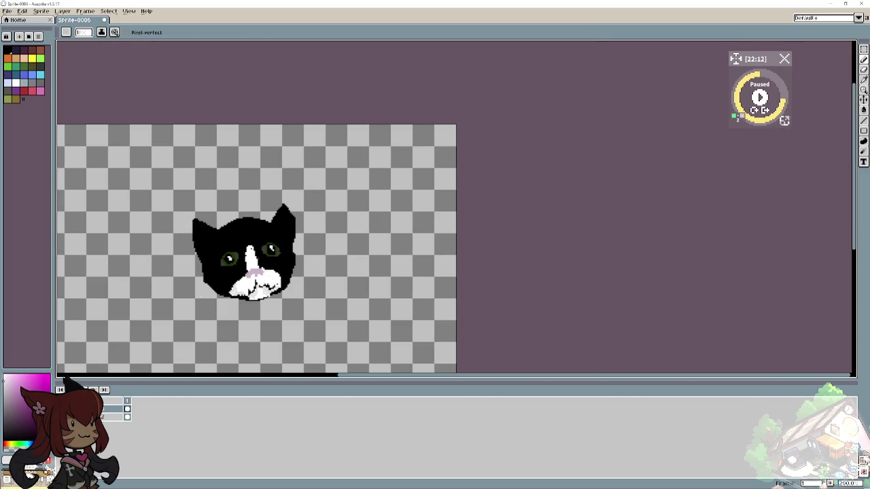
Draw dark-grey fur strands on both ears and a tuft on the forehead.
{"action": "scroll", "coordinate": [182, 294], "scroll_direction": "up", "scroll_amount": 1}
{"action": "scroll", "coordinate": [183, 294], "scroll_direction": "up", "scroll_amount": 1}
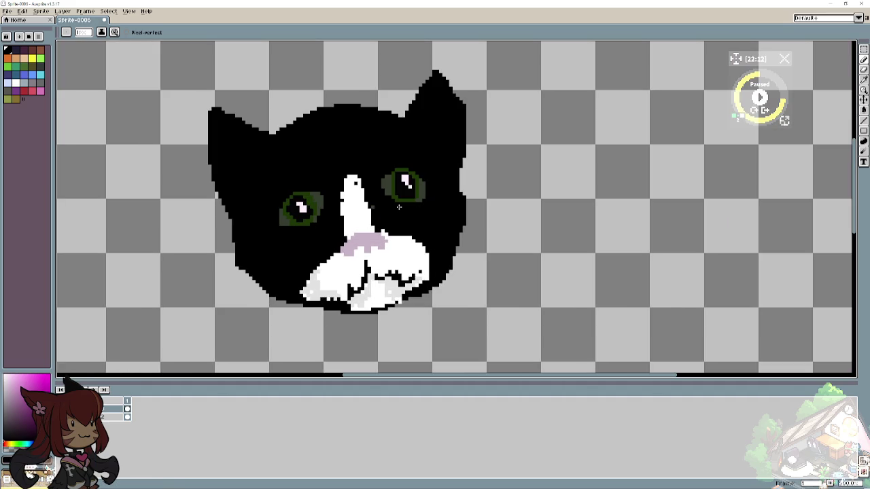
{"action": "left_click", "coordinate": [3, 433]}
{"action": "mouse_move", "coordinate": [418, 109]}
{"action": "left_mouse_down"}
{"action": "mouse_move", "coordinate": [433, 151]}
{"action": "mouse_move", "coordinate": [431, 87]}
{"action": "left_mouse_up"}
{"action": "left_click_drag", "start_coordinate": [238, 203], "coordinate": [264, 149]}
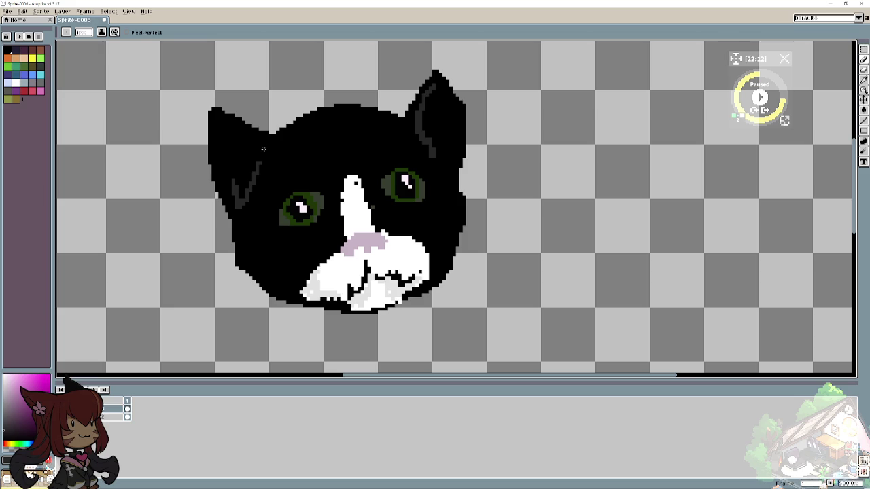
{"action": "left_click_drag", "start_coordinate": [227, 120], "coordinate": [219, 125]}
{"action": "left_click_drag", "start_coordinate": [221, 155], "coordinate": [223, 170]}
{"action": "left_click_drag", "start_coordinate": [350, 154], "coordinate": [340, 138]}
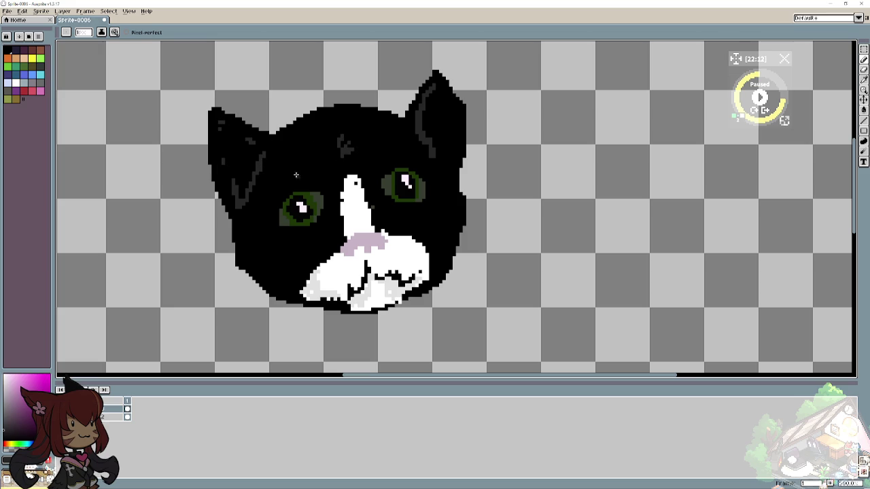
Add dark-grey fur strokes on both cheeks, a curved forehead strand and across the head top.
{"action": "mouse_move", "coordinate": [251, 214]}
{"action": "left_mouse_down"}
{"action": "mouse_move", "coordinate": [243, 252]}
{"action": "mouse_move", "coordinate": [255, 266]}
{"action": "mouse_move", "coordinate": [285, 286]}
{"action": "mouse_move", "coordinate": [303, 262]}
{"action": "left_mouse_up"}
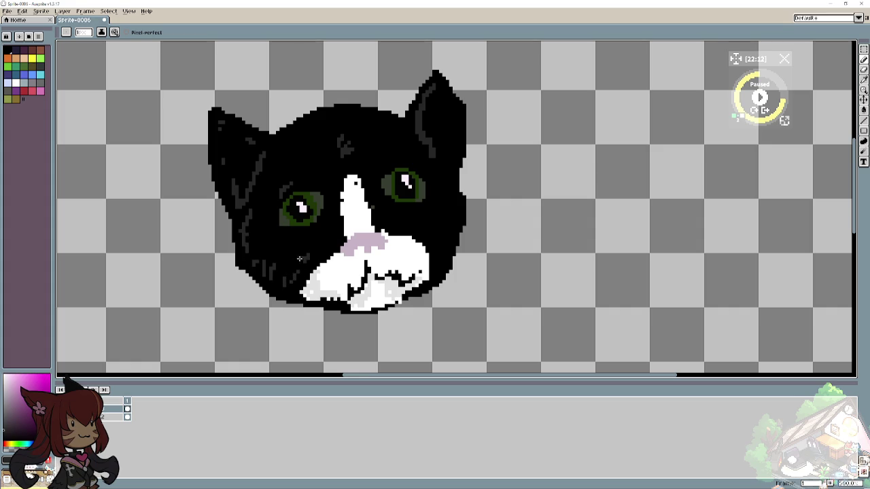
{"action": "mouse_move", "coordinate": [423, 220]}
{"action": "left_mouse_down"}
{"action": "mouse_move", "coordinate": [429, 231]}
{"action": "mouse_move", "coordinate": [448, 194]}
{"action": "left_mouse_up"}
{"action": "mouse_move", "coordinate": [420, 153]}
{"action": "left_mouse_down"}
{"action": "mouse_move", "coordinate": [391, 157]}
{"action": "mouse_move", "coordinate": [379, 101]}
{"action": "mouse_move", "coordinate": [401, 104]}
{"action": "mouse_move", "coordinate": [385, 101]}
{"action": "left_mouse_up"}
{"action": "left_click_drag", "start_coordinate": [323, 121], "coordinate": [342, 106]}
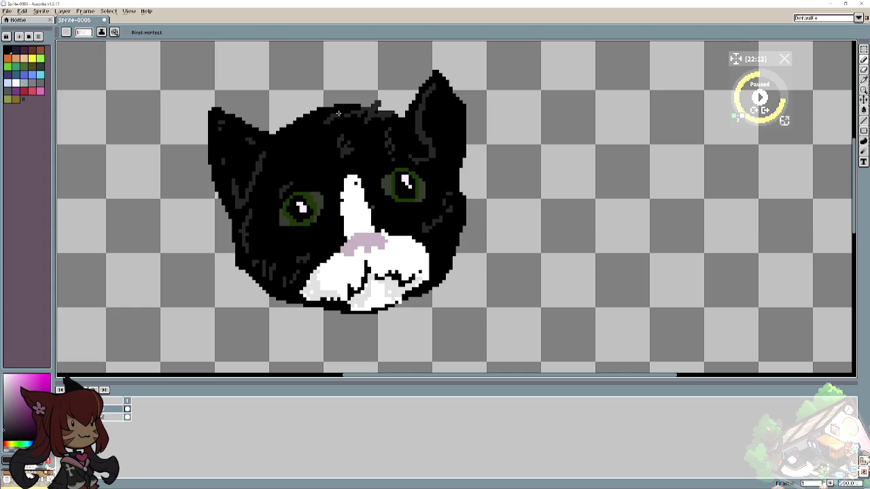
{"action": "left_click_drag", "start_coordinate": [270, 145], "coordinate": [309, 114]}
{"action": "scroll", "coordinate": [184, 282], "scroll_direction": "down", "scroll_amount": 5}
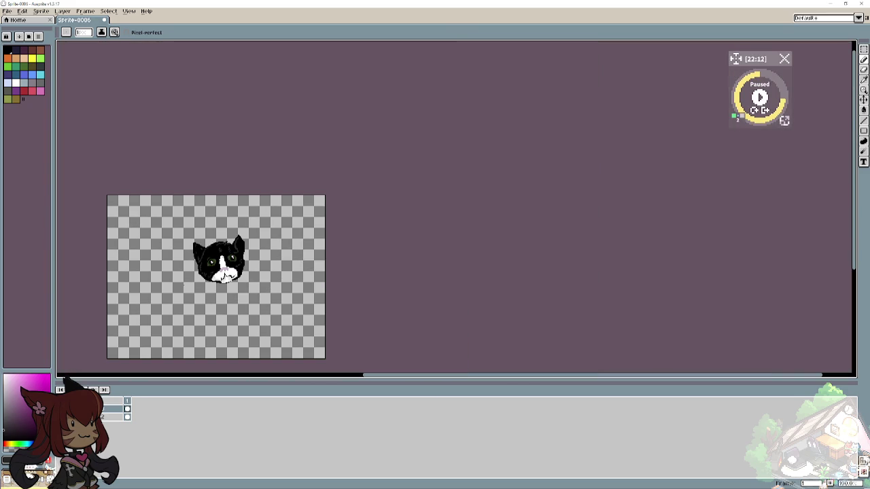
Zoom the view, then set the drawing colour to a darker green shade.
{"action": "scroll", "coordinate": [173, 286], "scroll_direction": "up", "scroll_amount": 2}
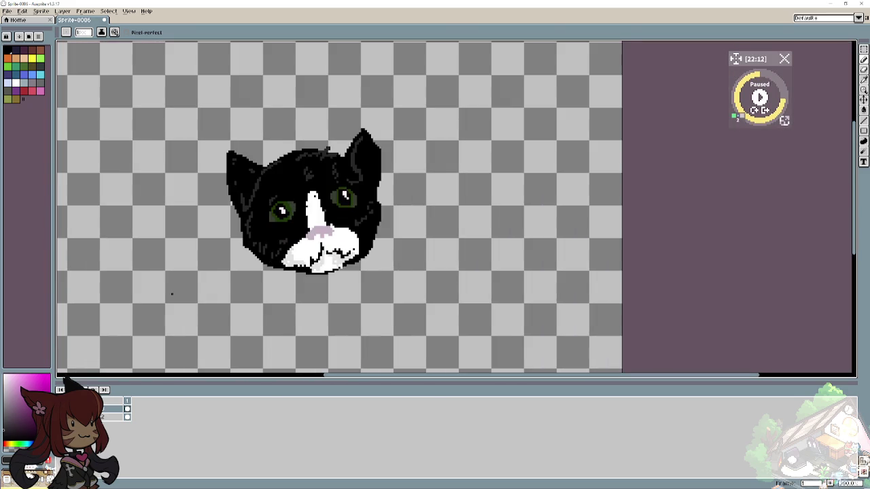
{"action": "scroll", "coordinate": [173, 285], "scroll_direction": "up", "scroll_amount": 1}
{"action": "scroll", "coordinate": [173, 285], "scroll_direction": "up", "scroll_amount": 1}
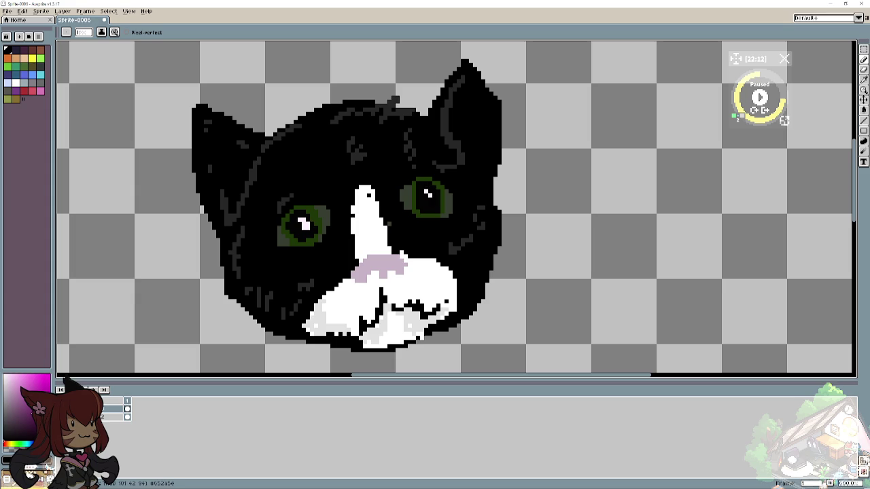
{"action": "left_click", "coordinate": [19, 443]}
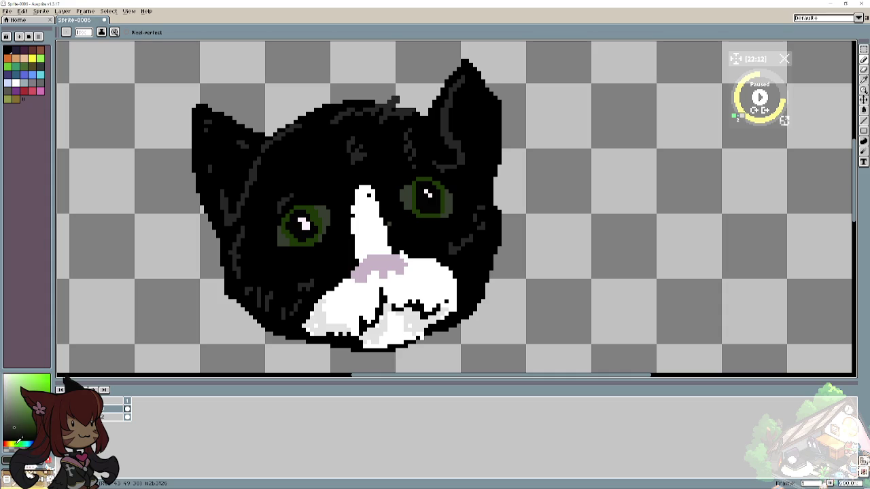
{"action": "left_click", "coordinate": [20, 428]}
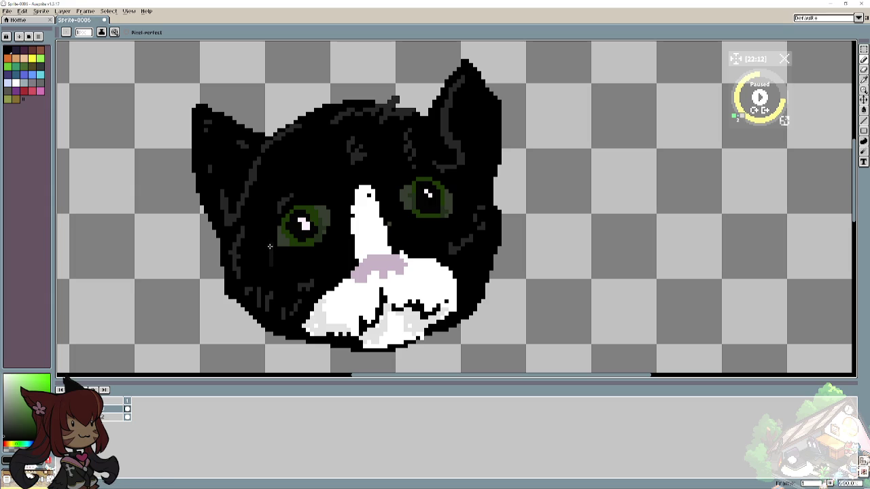
Ring the left eye in dark green, undo a stray stroke, and shade the blaze's left edge #dddddd.
{"action": "mouse_move", "coordinate": [284, 253]}
{"action": "left_mouse_down"}
{"action": "mouse_move", "coordinate": [329, 204]}
{"action": "mouse_move", "coordinate": [322, 201]}
{"action": "left_mouse_up"}
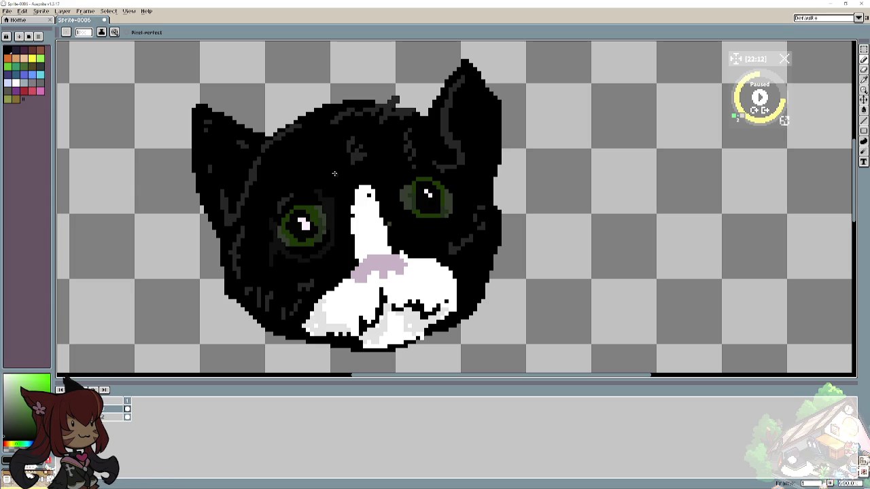
{"action": "left_click_drag", "start_coordinate": [401, 182], "coordinate": [397, 218]}
{"action": "key", "text": "ctrl+z"}
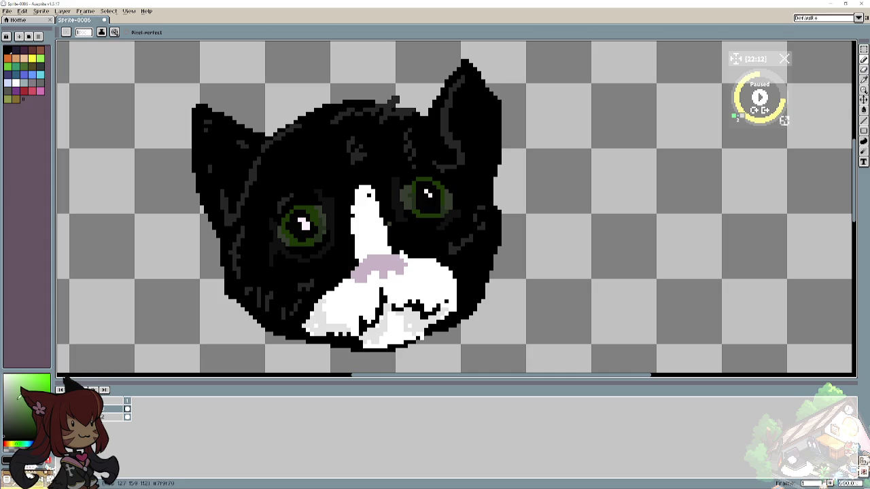
{"action": "left_click", "coordinate": [3, 383]}
{"action": "left_click_drag", "start_coordinate": [352, 212], "coordinate": [356, 232]}
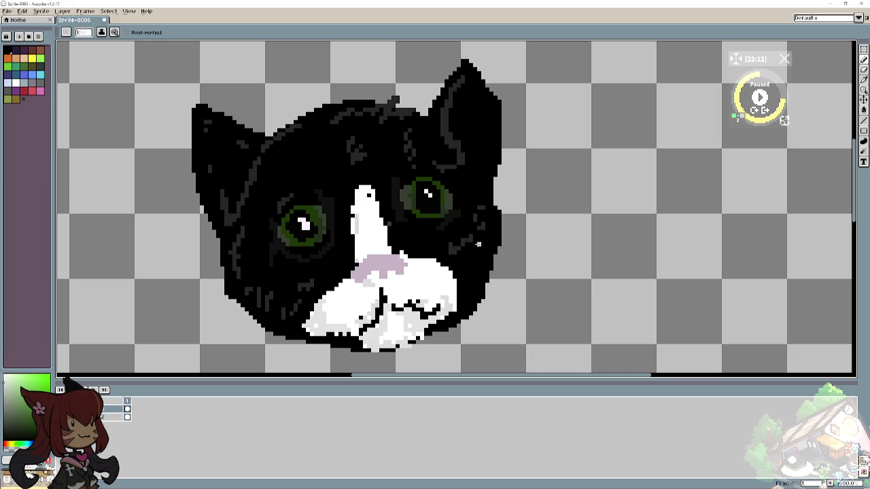
Draw three light-grey whiskers out from the right cheek and three from the left cheek.
{"action": "left_click_drag", "start_coordinate": [478, 243], "coordinate": [533, 220]}
{"action": "left_click_drag", "start_coordinate": [479, 272], "coordinate": [542, 269]}
{"action": "left_click_drag", "start_coordinate": [480, 289], "coordinate": [513, 297]}
{"action": "left_click_drag", "start_coordinate": [275, 286], "coordinate": [129, 319]}
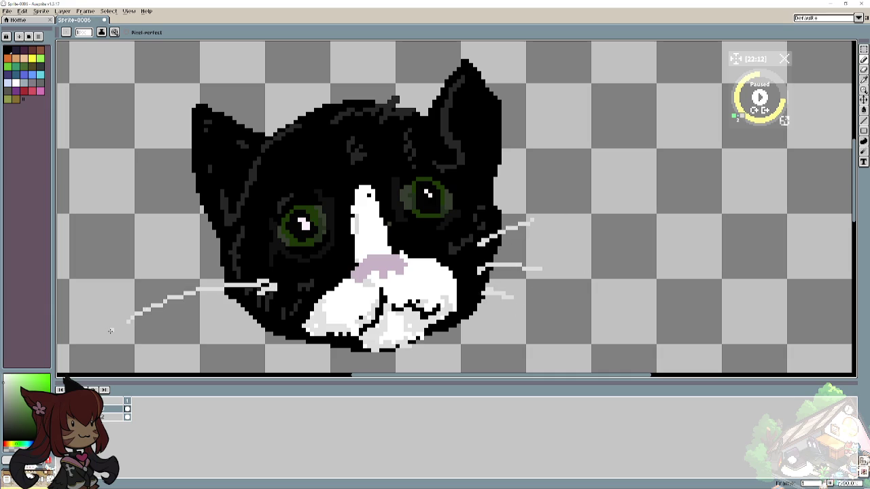
{"action": "left_click_drag", "start_coordinate": [286, 310], "coordinate": [232, 335]}
{"action": "left_click_drag", "start_coordinate": [291, 325], "coordinate": [242, 354]}
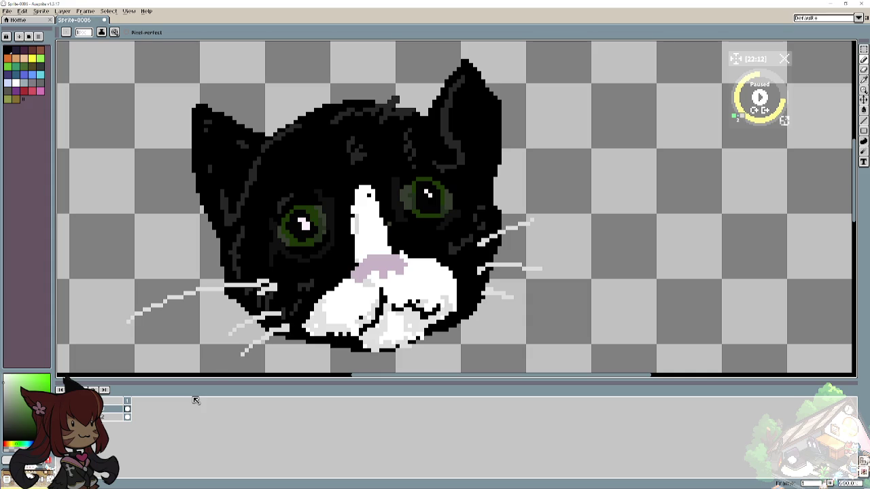
Zoom out, in on the cat's head, then back out to review the whole sprite.
{"action": "key", "text": "minus"}
{"action": "key", "text": "minus"}
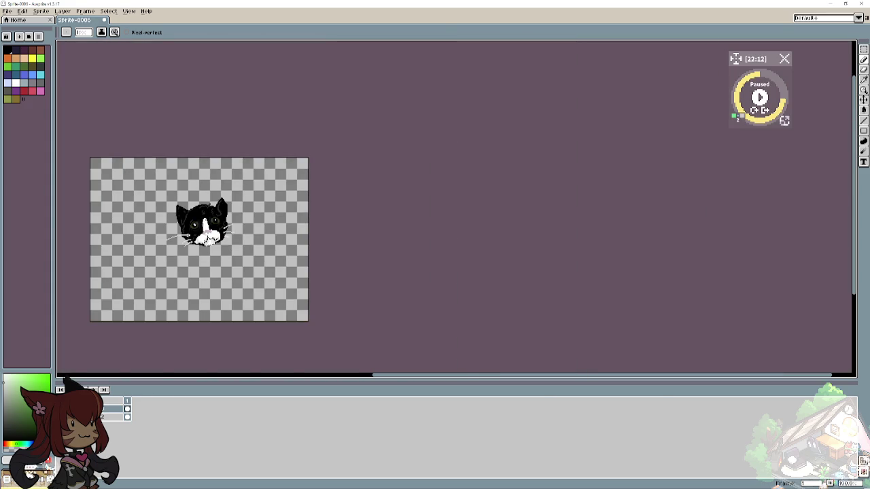
{"action": "key", "text": "plus"}
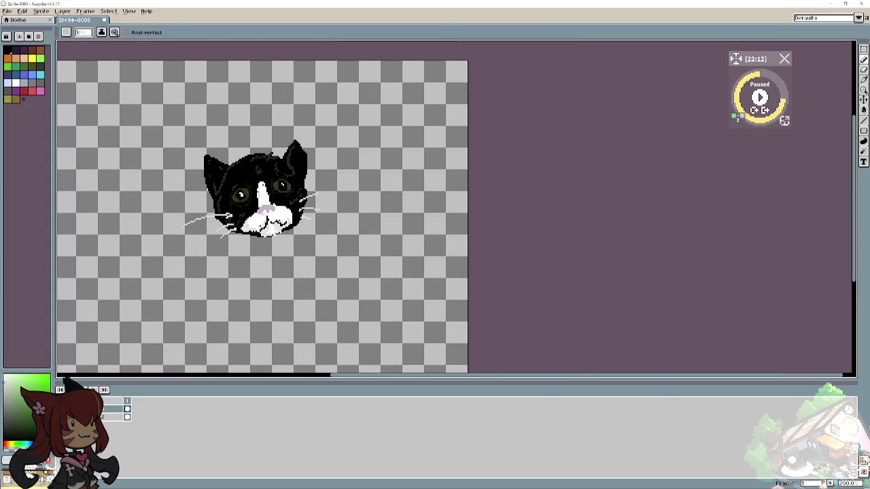
{"action": "key", "text": "plus"}
{"action": "key", "text": "plus"}
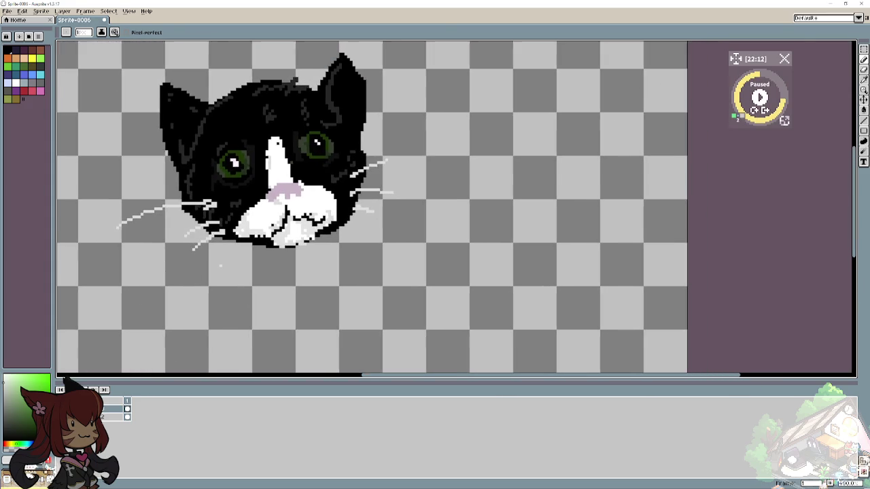
{"action": "key", "text": "plus"}
{"action": "scroll", "coordinate": [455, 206], "scroll_direction": "up", "scroll_amount": 2}
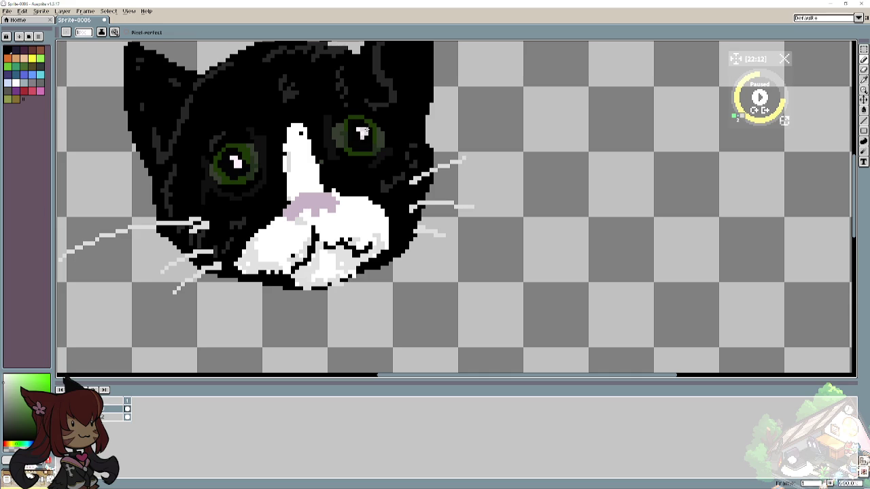
{"action": "key", "text": "minus"}
{"action": "key", "text": "minus"}
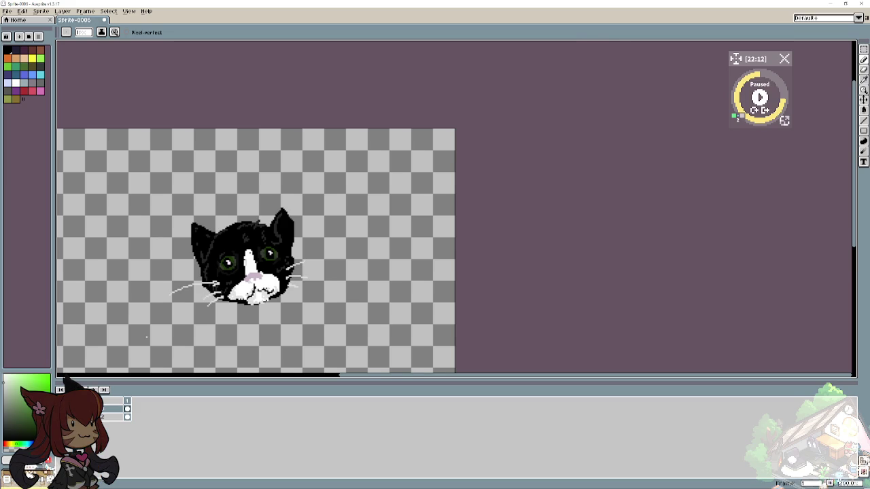
Erase the far end of the long left whisker to shorten it, then return to the pencil.
{"action": "scroll", "coordinate": [169, 333], "scroll_direction": "up", "scroll_amount": 2}
{"action": "scroll", "coordinate": [270, 286], "scroll_direction": "down", "scroll_amount": 1}
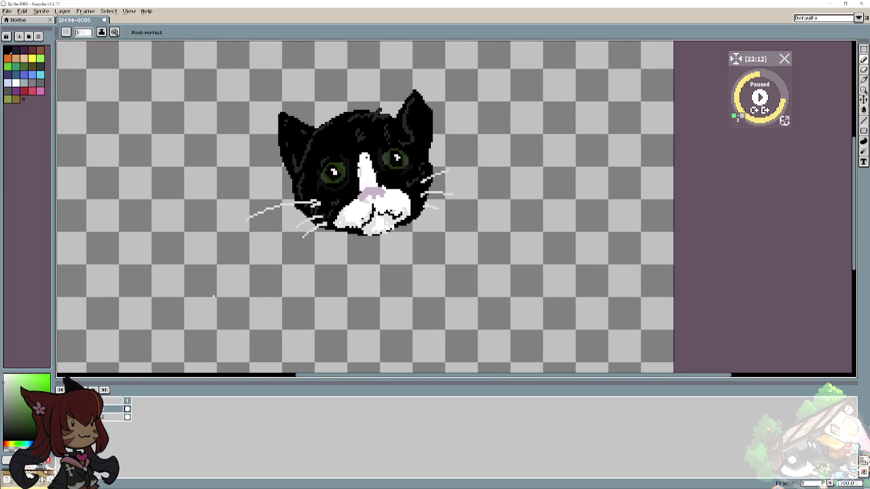
{"action": "scroll", "coordinate": [270, 286], "scroll_direction": "down", "scroll_amount": 2}
{"action": "scroll", "coordinate": [267, 287], "scroll_direction": "up", "scroll_amount": 1}
{"action": "scroll", "coordinate": [249, 303], "scroll_direction": "up", "scroll_amount": 1}
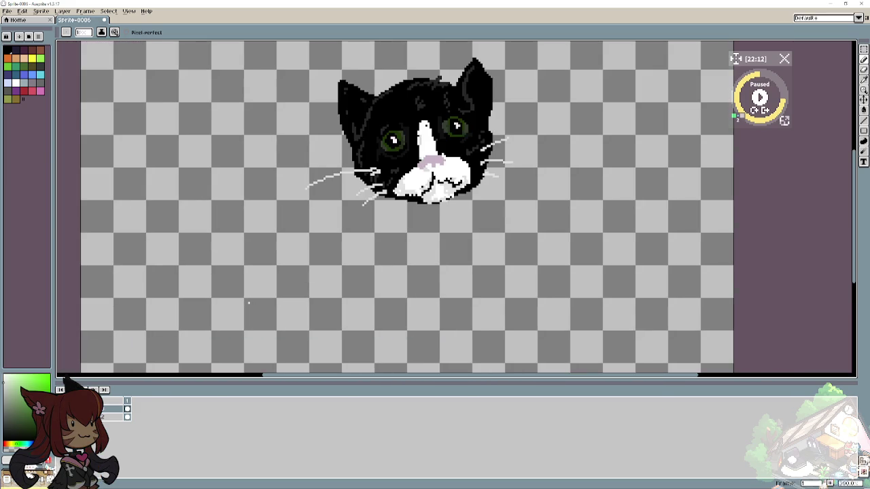
{"action": "scroll", "coordinate": [246, 304], "scroll_direction": "down", "scroll_amount": 1}
{"action": "scroll", "coordinate": [243, 304], "scroll_direction": "up", "scroll_amount": 1}
{"action": "scroll", "coordinate": [239, 305], "scroll_direction": "up", "scroll_amount": 1}
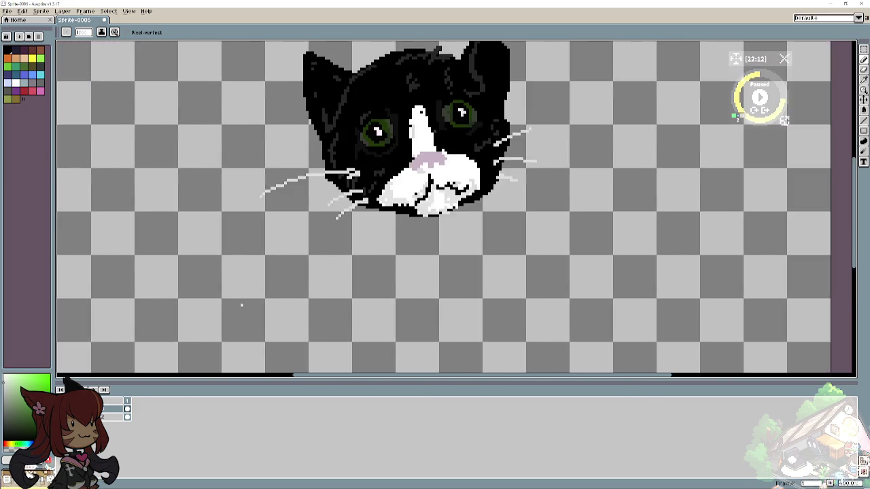
{"action": "scroll", "coordinate": [242, 305], "scroll_direction": "down", "scroll_amount": 2}
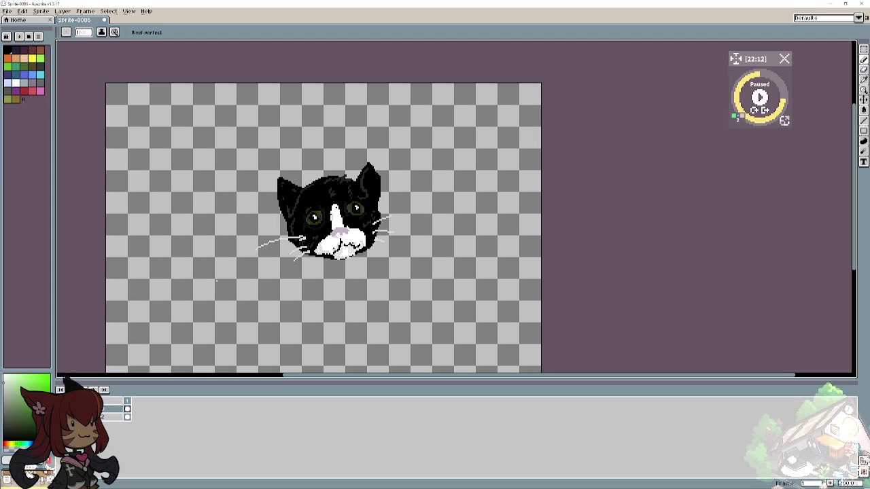
{"action": "scroll", "coordinate": [242, 305], "scroll_direction": "down", "scroll_amount": 1}
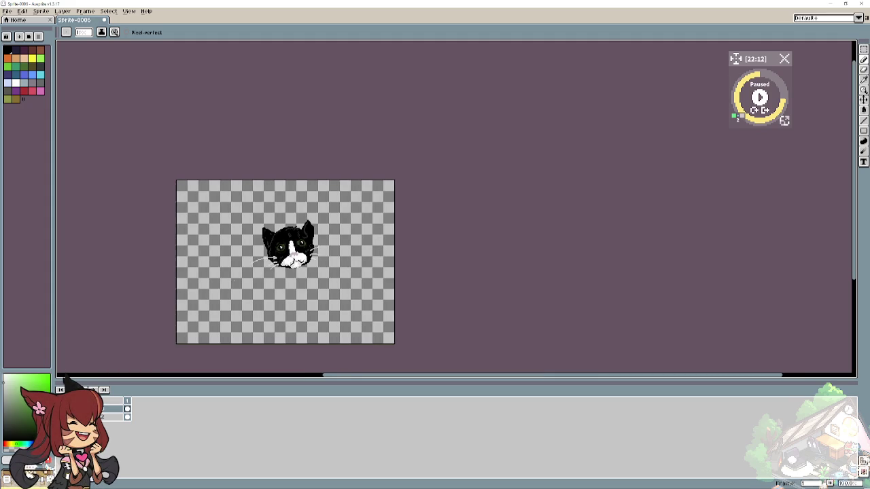
{"action": "scroll", "coordinate": [234, 280], "scroll_direction": "up", "scroll_amount": 1}
{"action": "scroll", "coordinate": [238, 264], "scroll_direction": "down", "scroll_amount": 1}
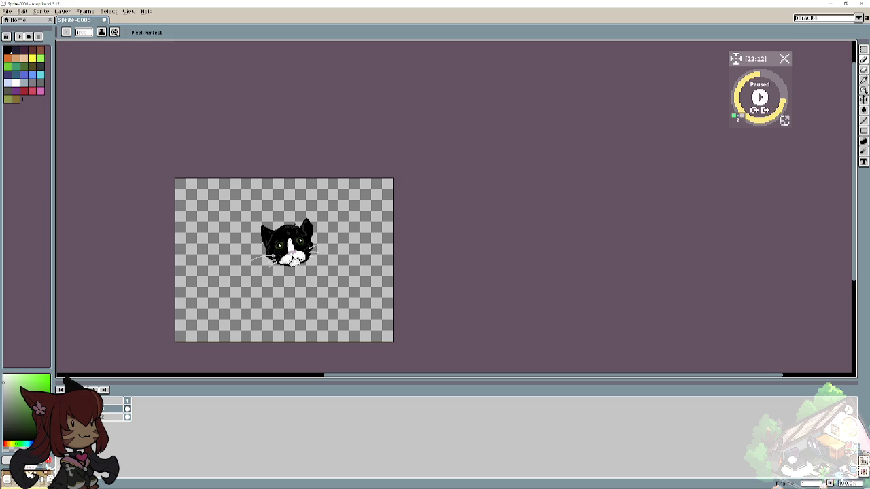
{"action": "scroll", "coordinate": [233, 285], "scroll_direction": "up", "scroll_amount": 2}
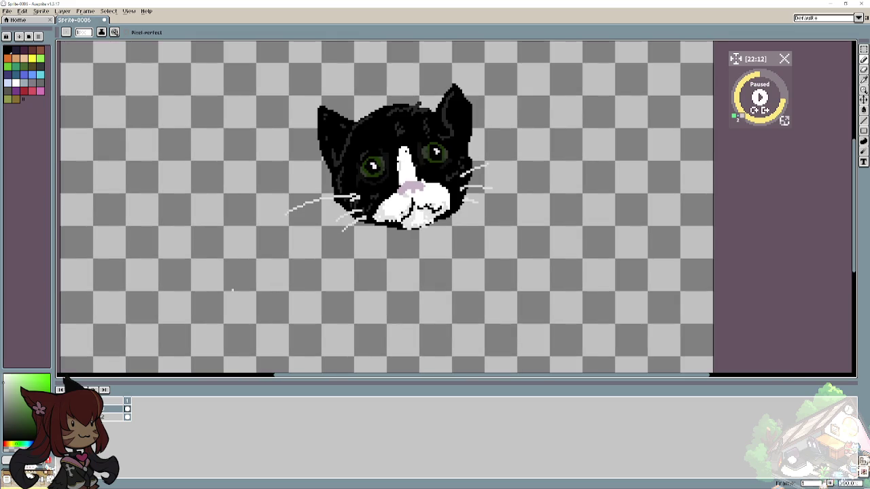
{"action": "key", "text": "e"}
{"action": "left_click_drag", "start_coordinate": [287, 216], "coordinate": [303, 204]}
{"action": "key", "text": "b"}
Pick black from the palette as the pencil colour.
{"action": "scroll", "coordinate": [253, 261], "scroll_direction": "down", "scroll_amount": 1}
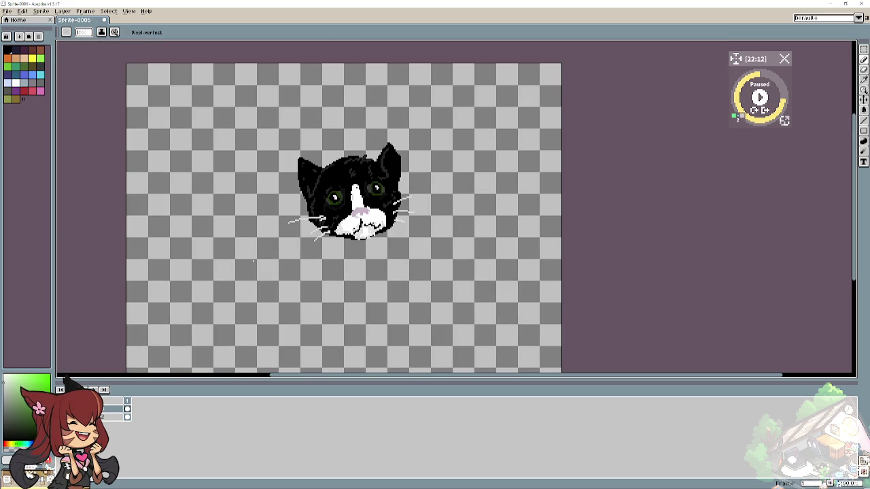
{"action": "scroll", "coordinate": [210, 259], "scroll_direction": "down", "scroll_amount": 1}
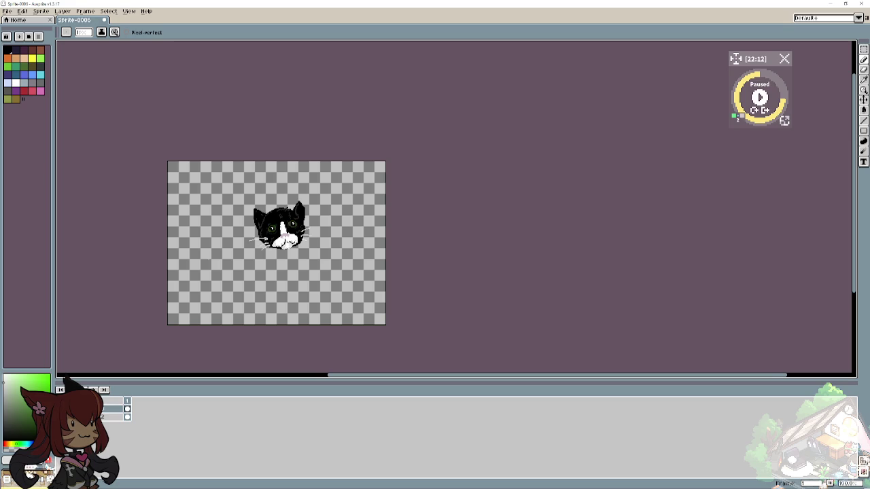
{"action": "scroll", "coordinate": [222, 257], "scroll_direction": "up", "scroll_amount": 1}
{"action": "scroll", "coordinate": [223, 256], "scroll_direction": "up", "scroll_amount": 1}
{"action": "scroll", "coordinate": [224, 254], "scroll_direction": "right", "scroll_amount": 2}
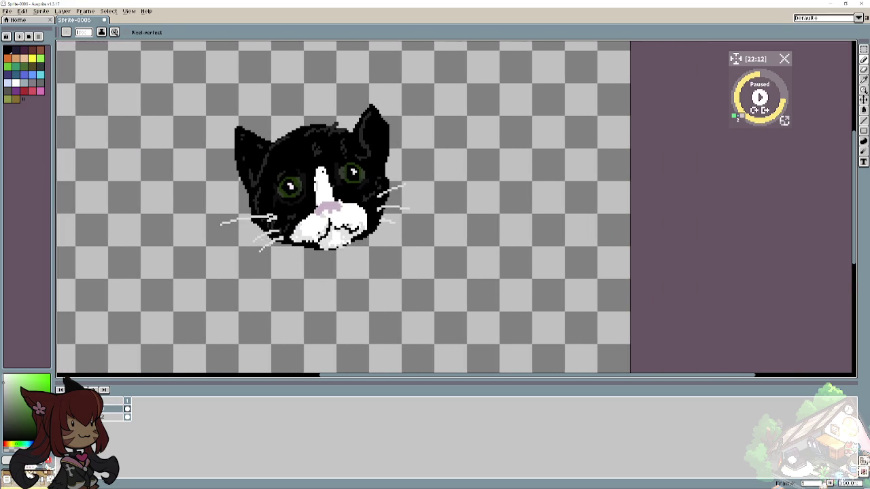
{"action": "scroll", "coordinate": [224, 254], "scroll_direction": "up", "scroll_amount": 1}
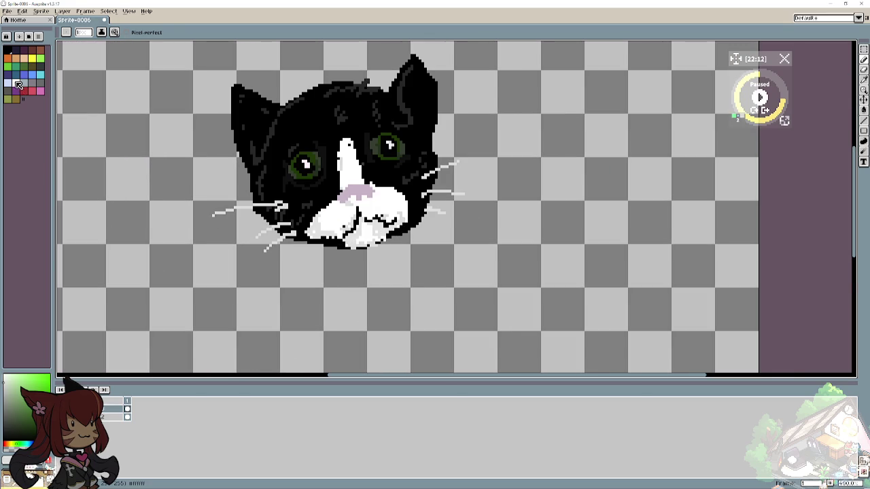
{"action": "left_click", "coordinate": [17, 79]}
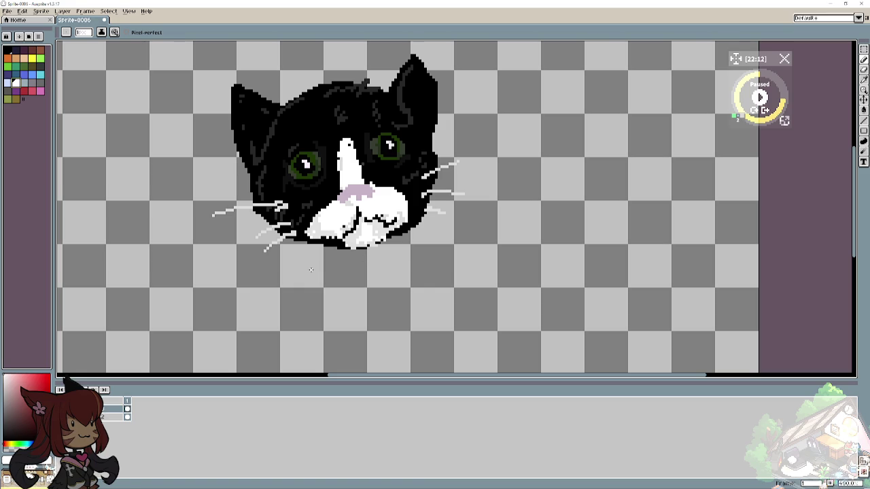
{"action": "left_click", "coordinate": [293, 245], "text": "alt"}
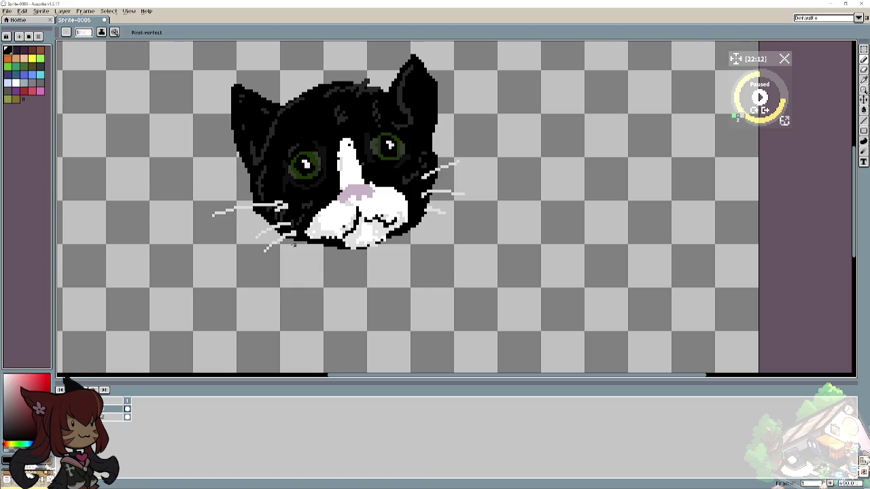